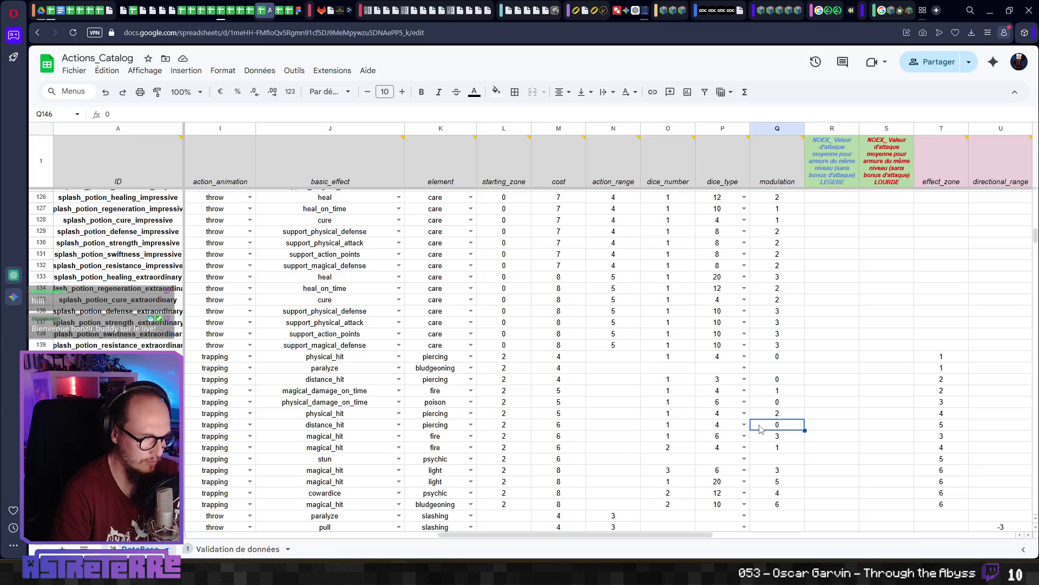
Check the arrows_dispenser dice_number and the arrow row's action_range and cost in the item database.
{"action": "left_click", "coordinate": [665, 427]}
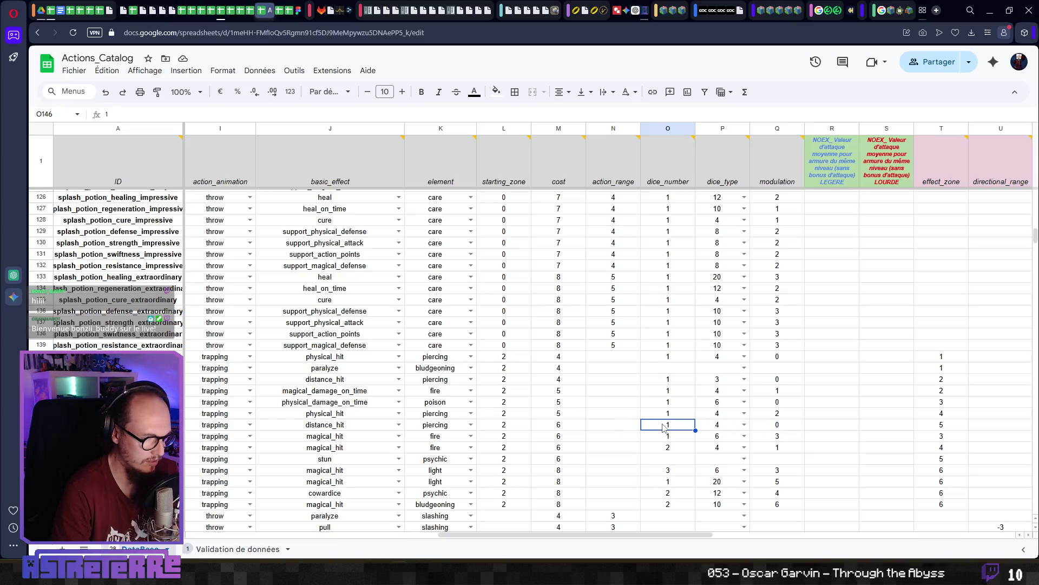
{"action": "scroll", "coordinate": [663, 428], "scroll_direction": "up", "scroll_amount": 20}
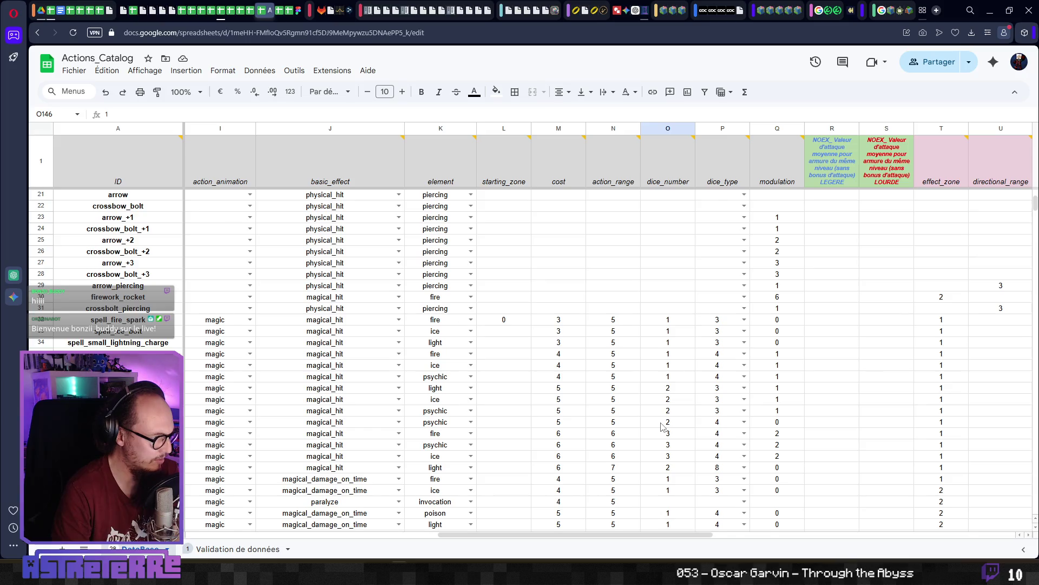
{"action": "scroll", "coordinate": [663, 425], "scroll_direction": "up", "scroll_amount": 3}
{"action": "left_click", "coordinate": [661, 309]}
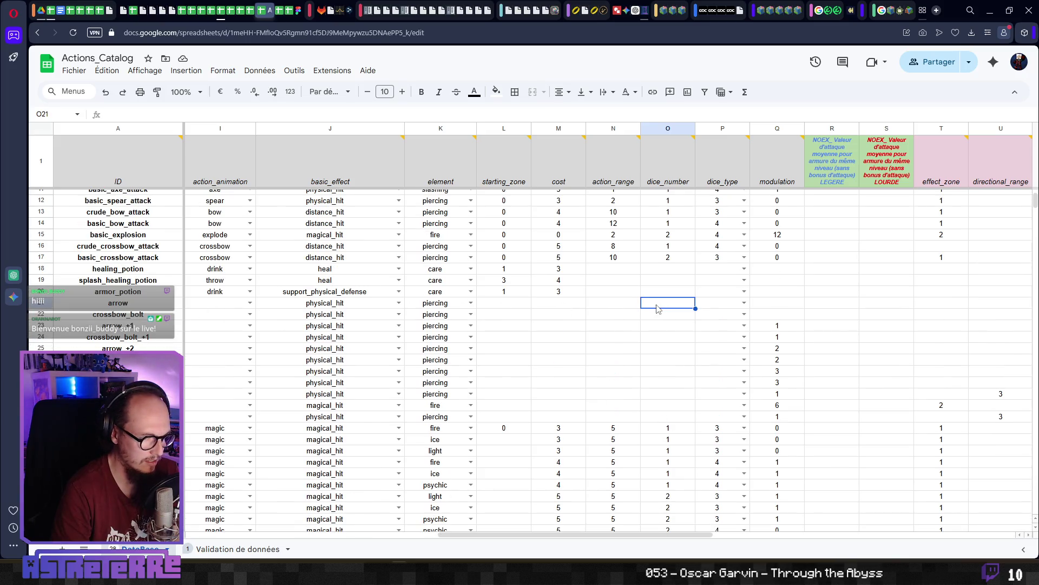
{"action": "left_click", "coordinate": [568, 313]}
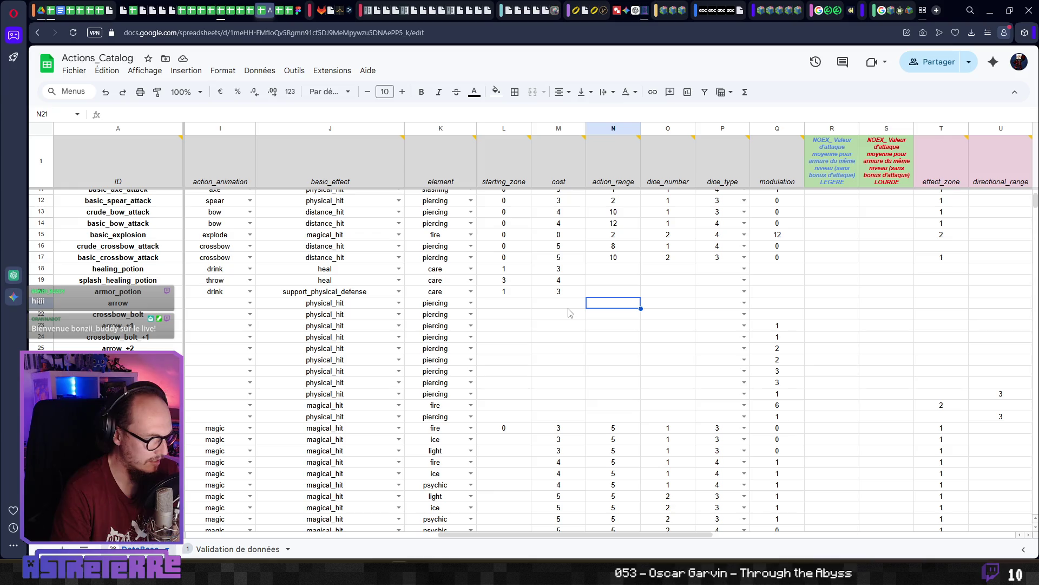
{"action": "key", "text": "Right"}
{"action": "key", "text": "Right"}
{"action": "key", "text": "Right"}
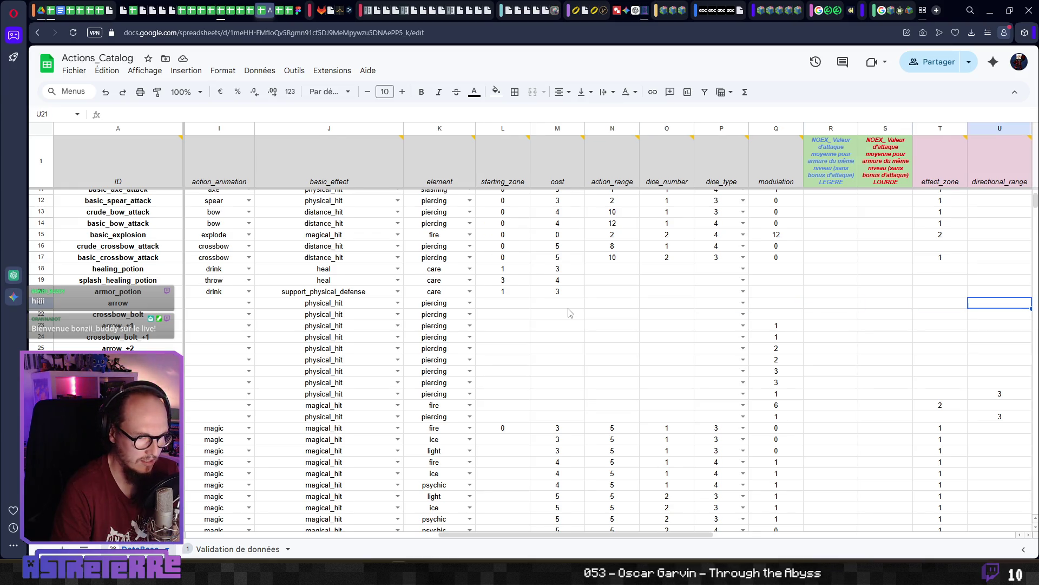
{"action": "key", "text": "Left"}
{"action": "key", "text": "Left"}
{"action": "key", "text": "Left"}
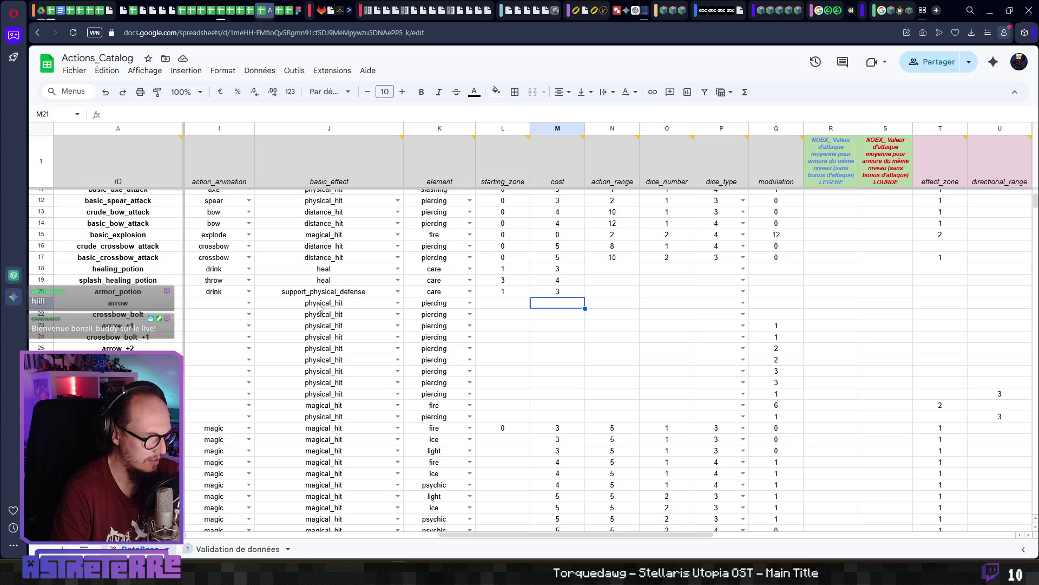
{"action": "key", "text": "Home"}
{"action": "left_click", "coordinate": [529, 305]}
{"action": "left_click", "coordinate": [637, 306]}
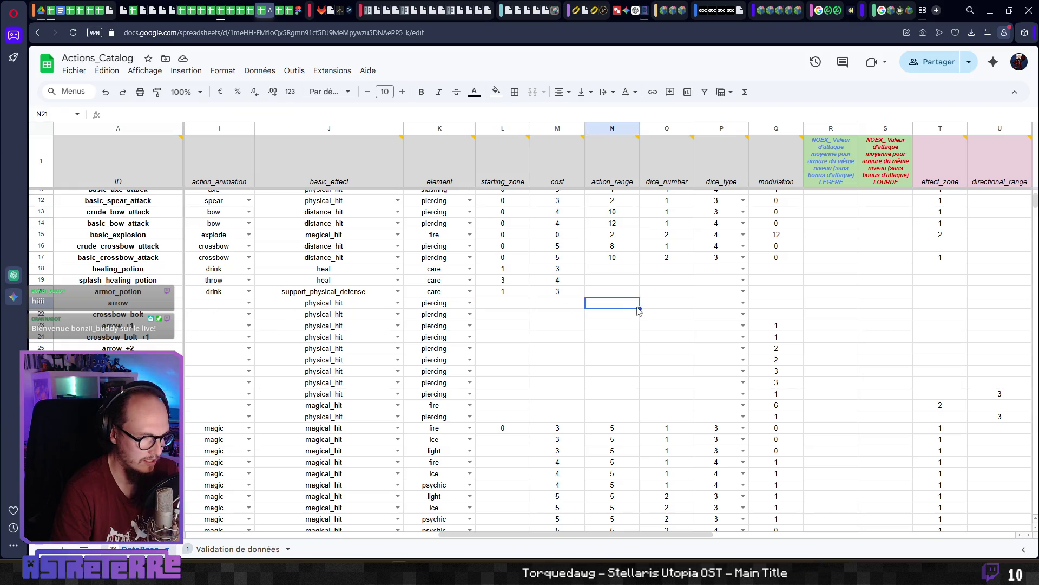
{"action": "scroll", "coordinate": [599, 334], "scroll_direction": "up", "scroll_amount": 3}
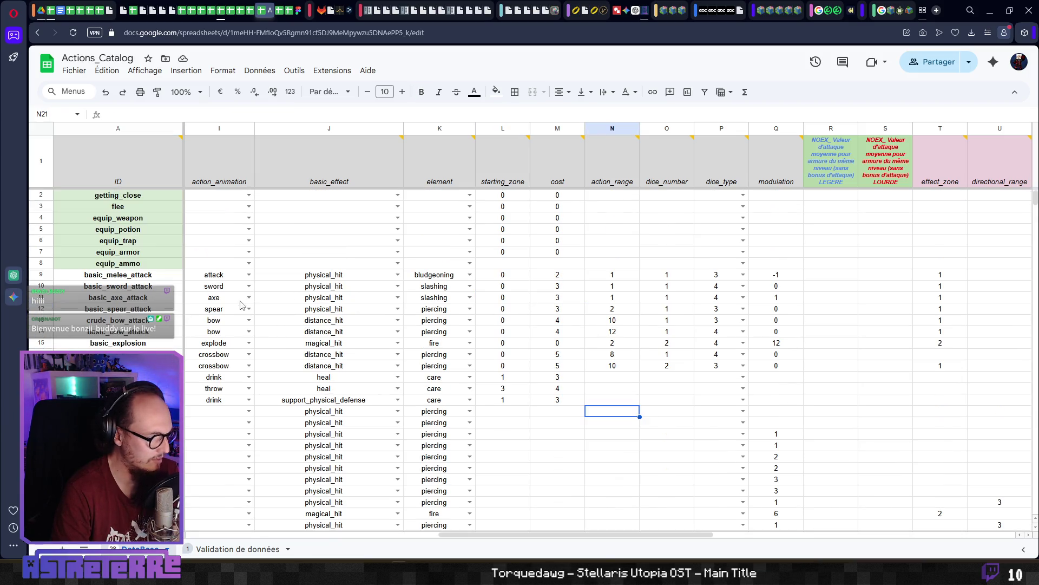
Compare dice values for crude_bow_attack, basic_bow_attack, bone_shards_trap, arrows_dispenser and buzzy_nest.
{"action": "left_click", "coordinate": [672, 323]}
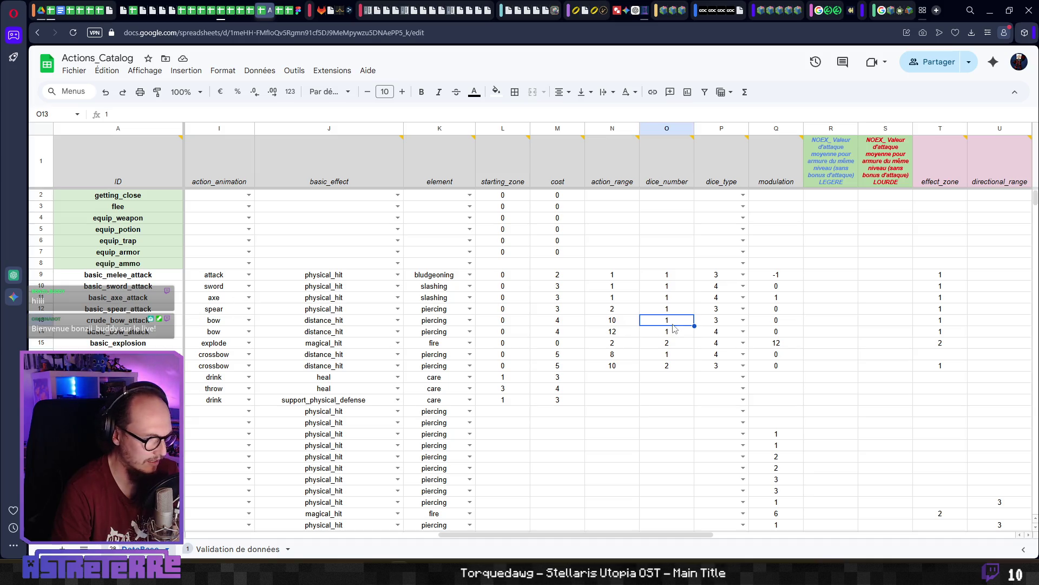
{"action": "left_click", "coordinate": [130, 329]}
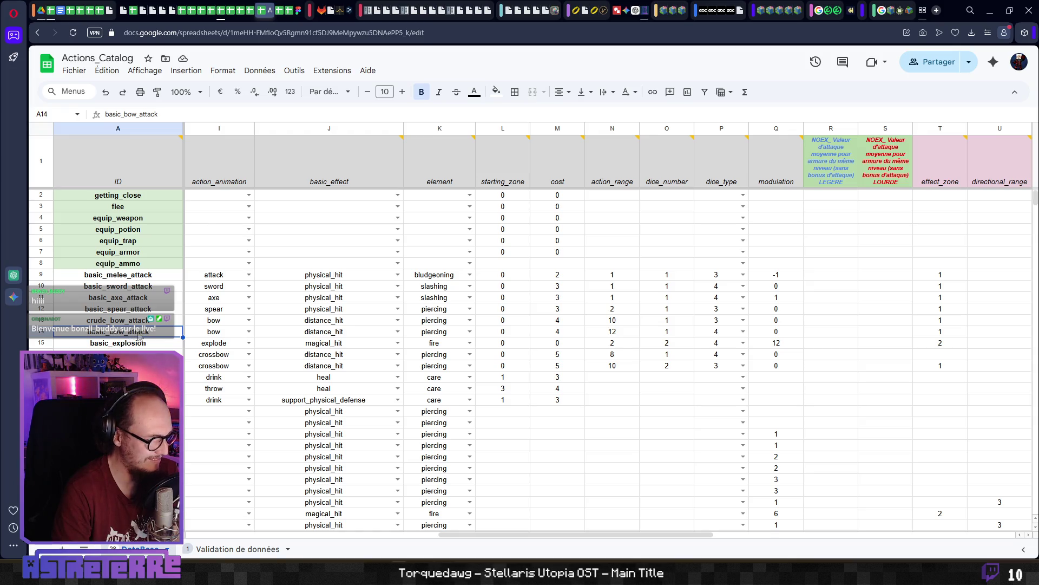
{"action": "left_click", "coordinate": [670, 332]}
{"action": "key", "text": "Right"}
{"action": "scroll", "coordinate": [674, 368], "scroll_direction": "down", "scroll_amount": 15}
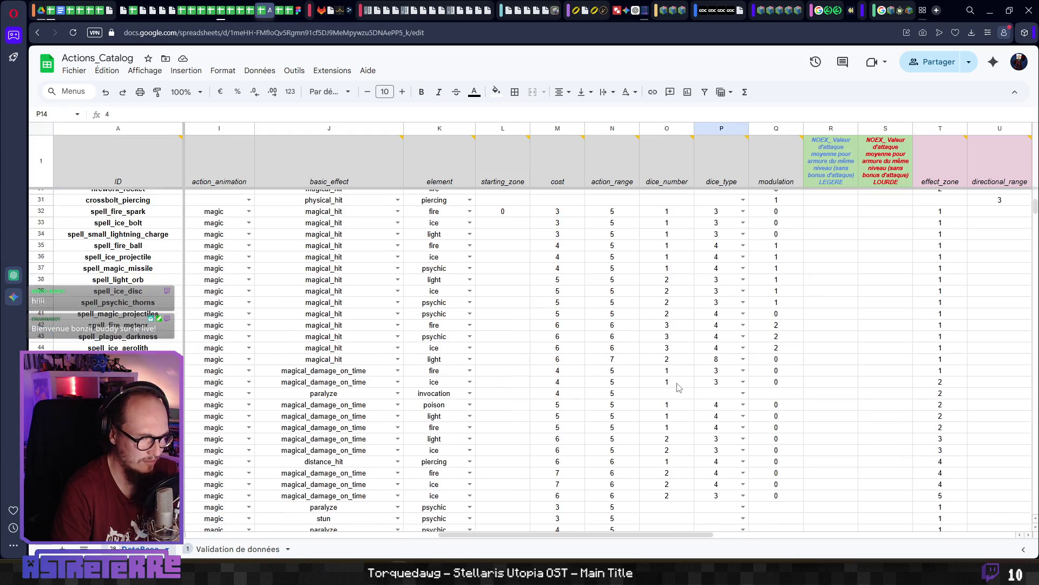
{"action": "scroll", "coordinate": [678, 387], "scroll_direction": "up", "scroll_amount": 15}
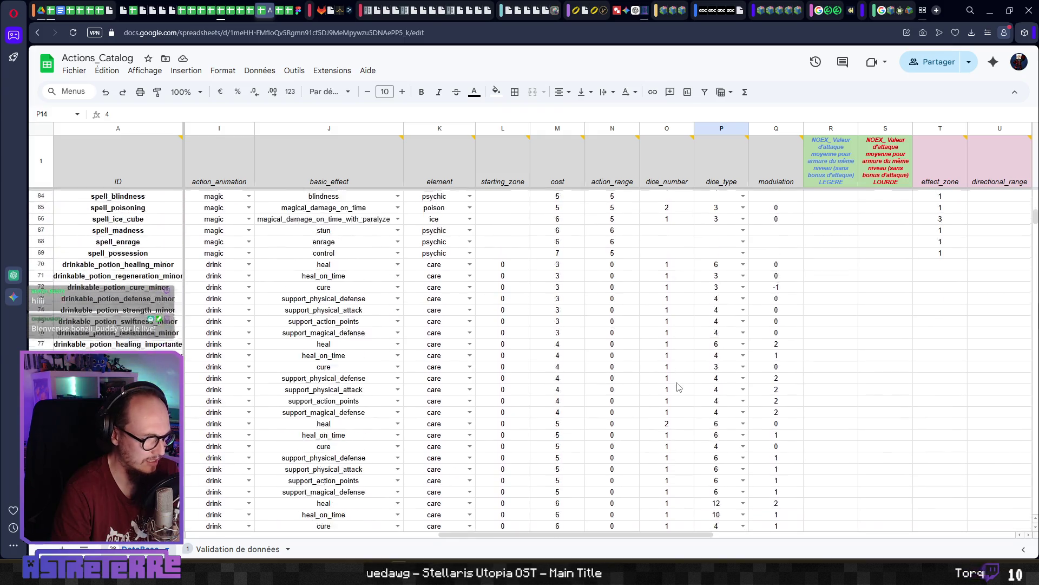
{"action": "scroll", "coordinate": [679, 386], "scroll_direction": "up", "scroll_amount": 10}
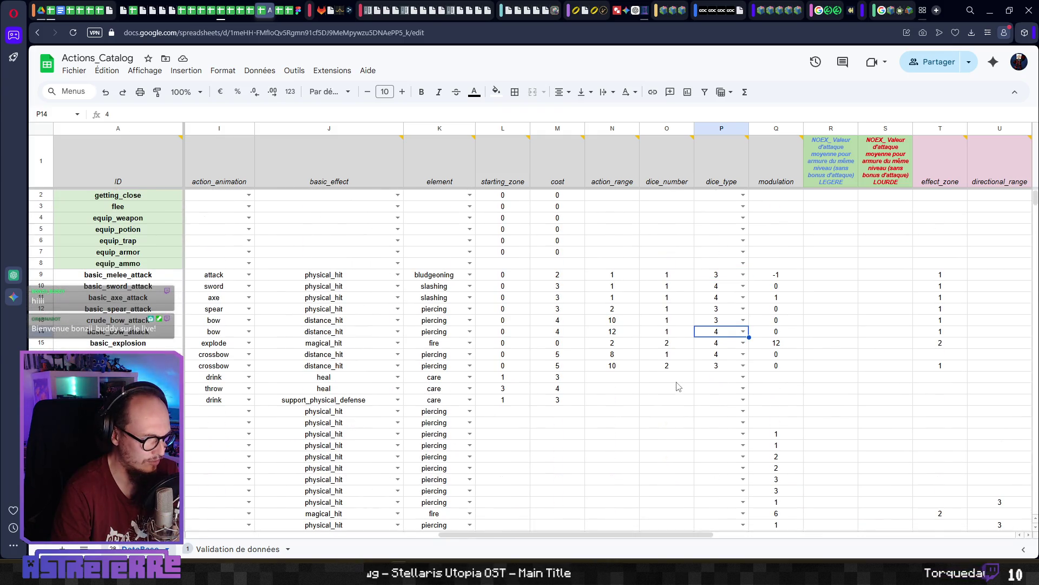
{"action": "scroll", "coordinate": [678, 386], "scroll_direction": "down", "scroll_amount": 20}
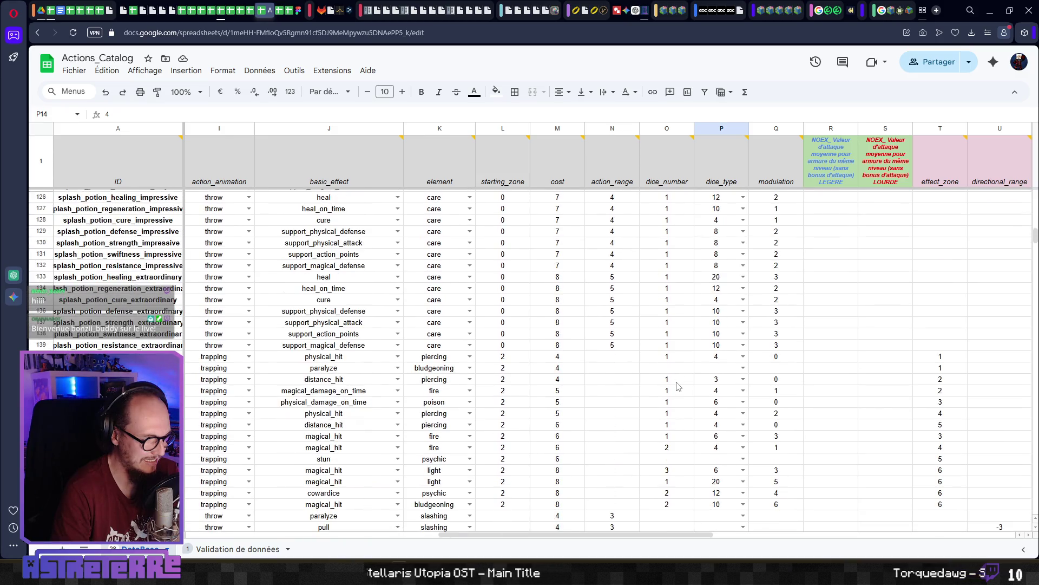
{"action": "scroll", "coordinate": [678, 386], "scroll_direction": "down", "scroll_amount": 3}
{"action": "left_click", "coordinate": [96, 272]}
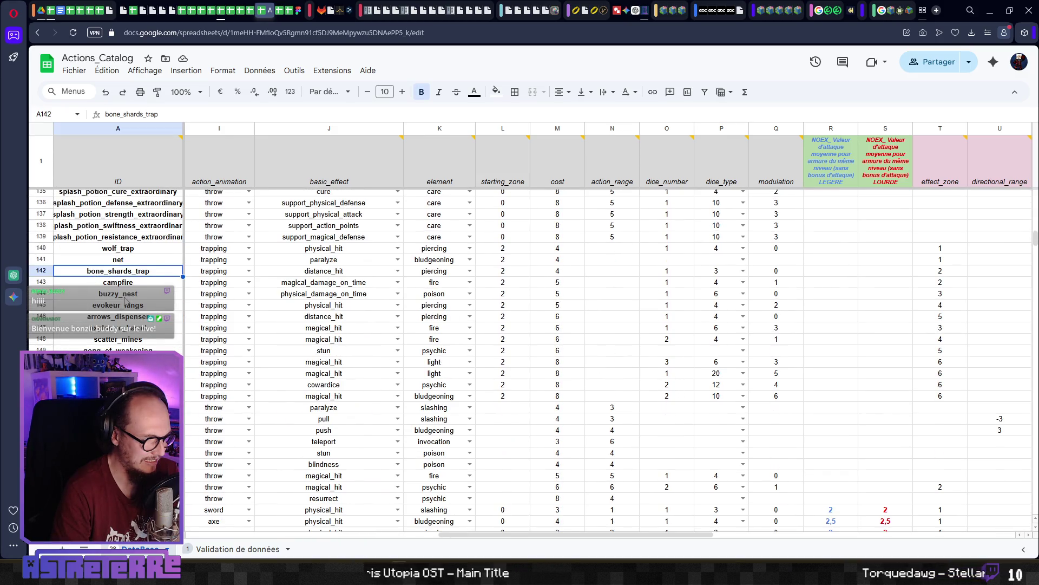
{"action": "left_click", "coordinate": [663, 320]}
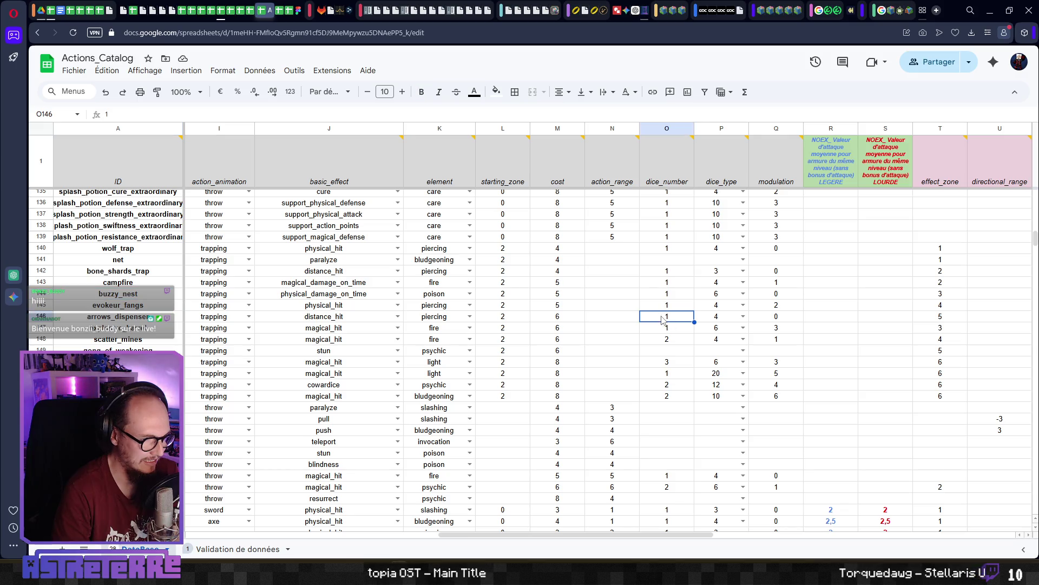
{"action": "left_click", "coordinate": [682, 293]}
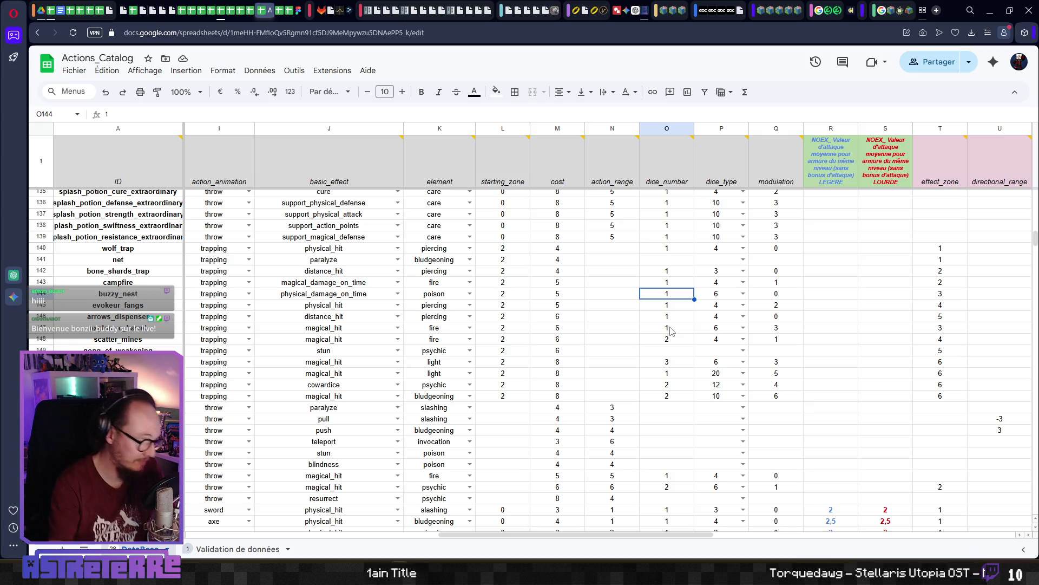
Back in Godot, insert blank lines above trap_basic_effect in on_trap_activation for a new declaration.
{"action": "key", "text": "alt+Tab"}
{"action": "key", "text": "Down"}
{"action": "key", "text": "Down"}
{"action": "key", "text": "Down"}
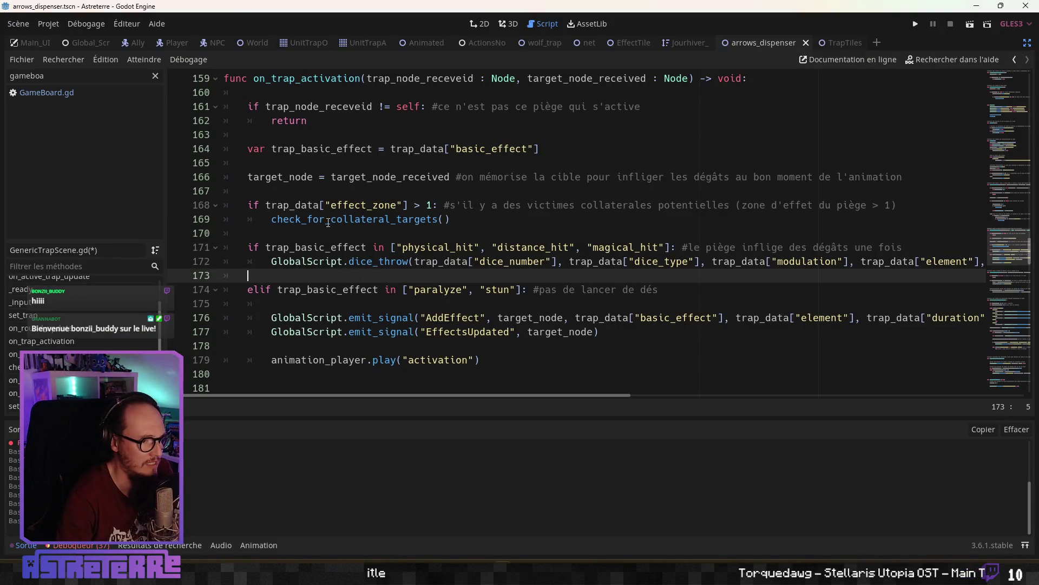
{"action": "key", "text": "Up"}
{"action": "key", "text": "Up"}
{"action": "key", "text": "Up"}
{"action": "key", "text": "Up"}
{"action": "key", "text": "Up"}
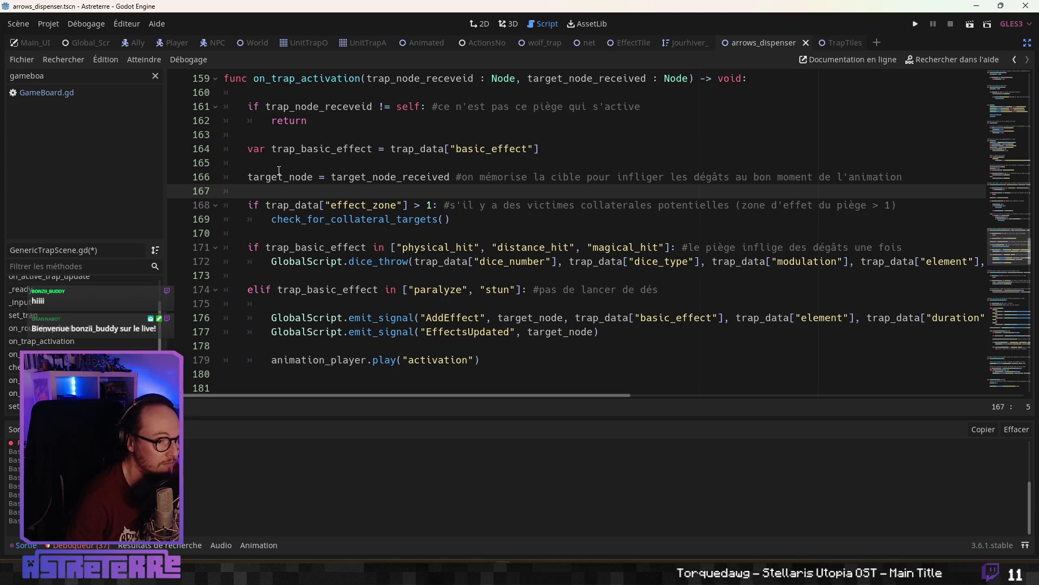
{"action": "scroll", "coordinate": [292, 303], "scroll_direction": "down", "scroll_amount": 3}
{"action": "scroll", "coordinate": [300, 306], "scroll_direction": "up", "scroll_amount": 2}
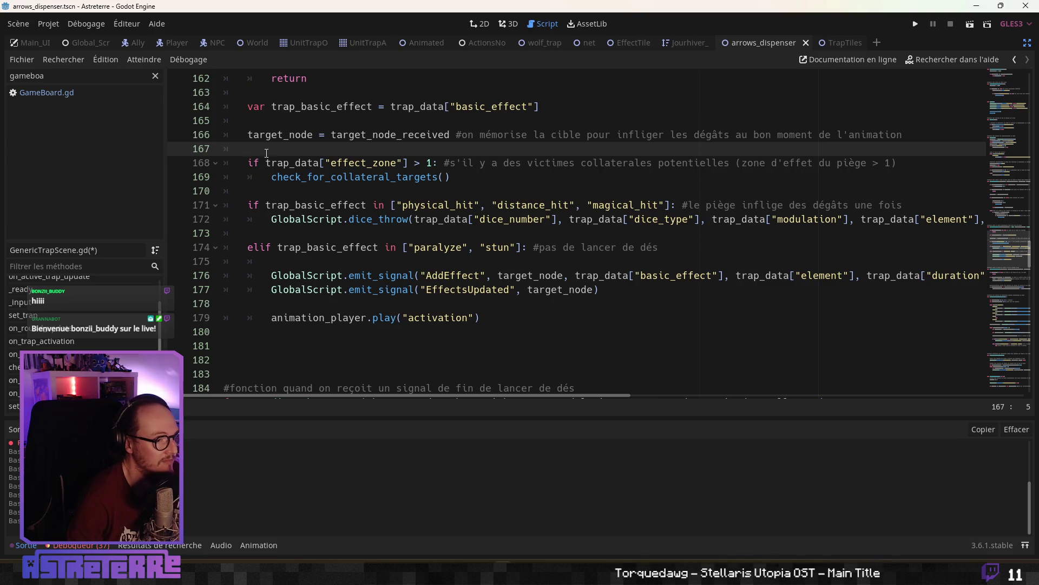
{"action": "left_click", "coordinate": [267, 122]}
{"action": "scroll", "coordinate": [281, 195], "scroll_direction": "up", "scroll_amount": 2}
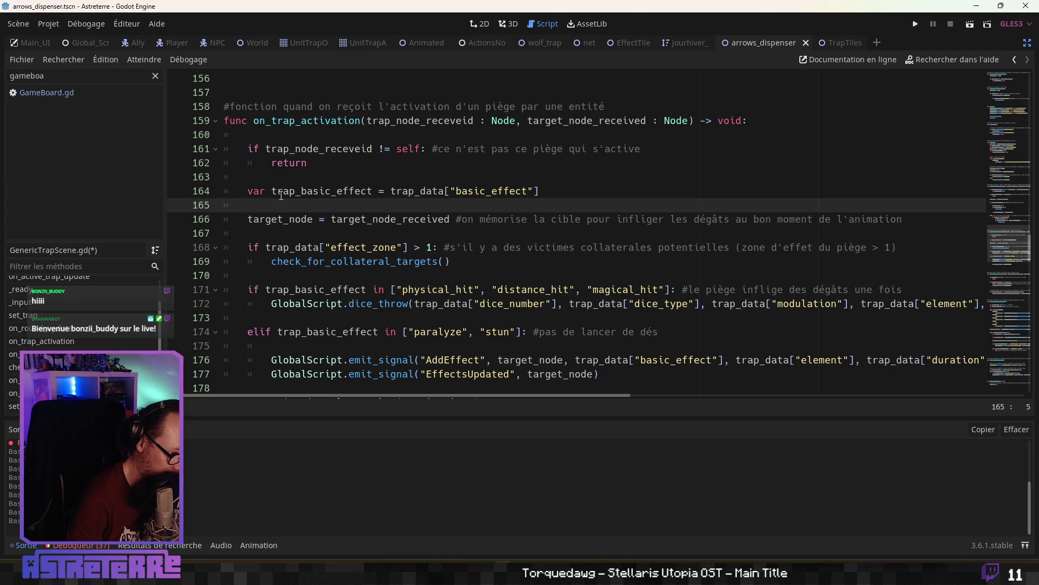
{"action": "key", "text": "Up"}
{"action": "key", "text": "Up"}
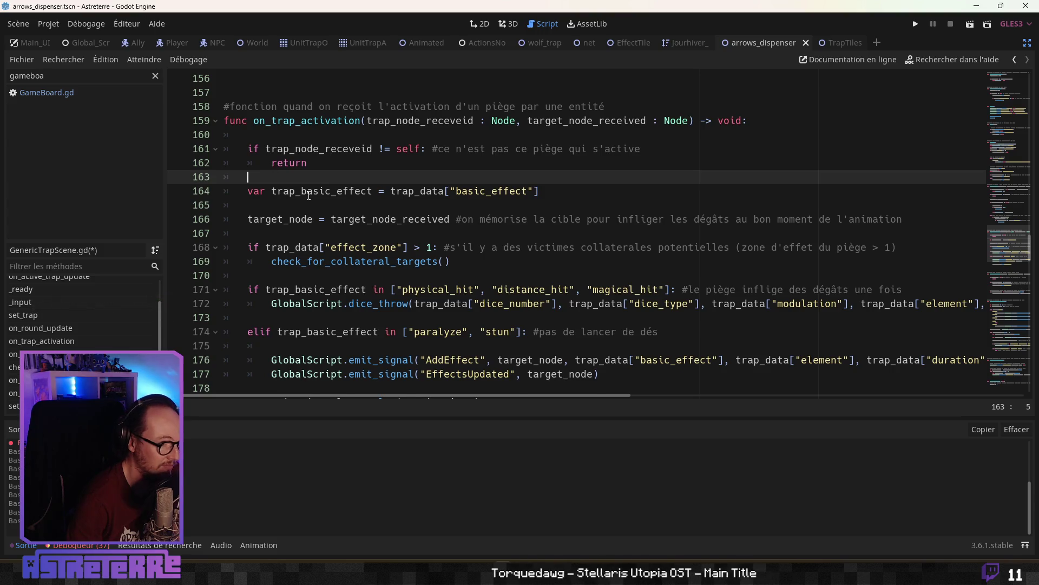
{"action": "key", "text": "Return"}
{"action": "key", "text": "Return"}
{"action": "key", "text": "Return"}
{"action": "left_click", "coordinate": [308, 195]}
{"action": "type", "text": "var a"}
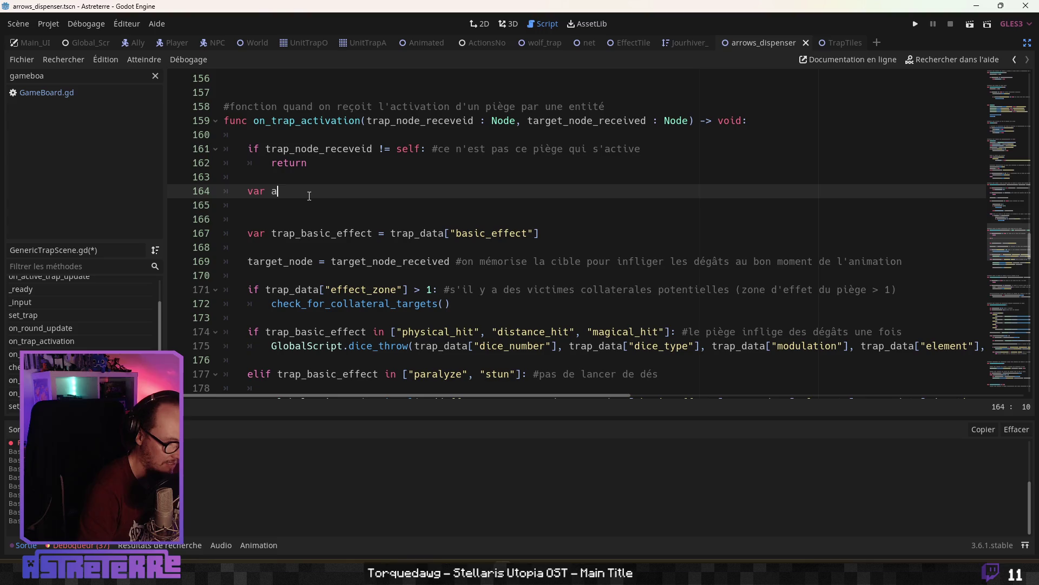
Declare var ammo_type = ItemsCatalog.get_ammo_type() on line 164 using autocomplete.
{"action": "type", "text": "mmo_type"}
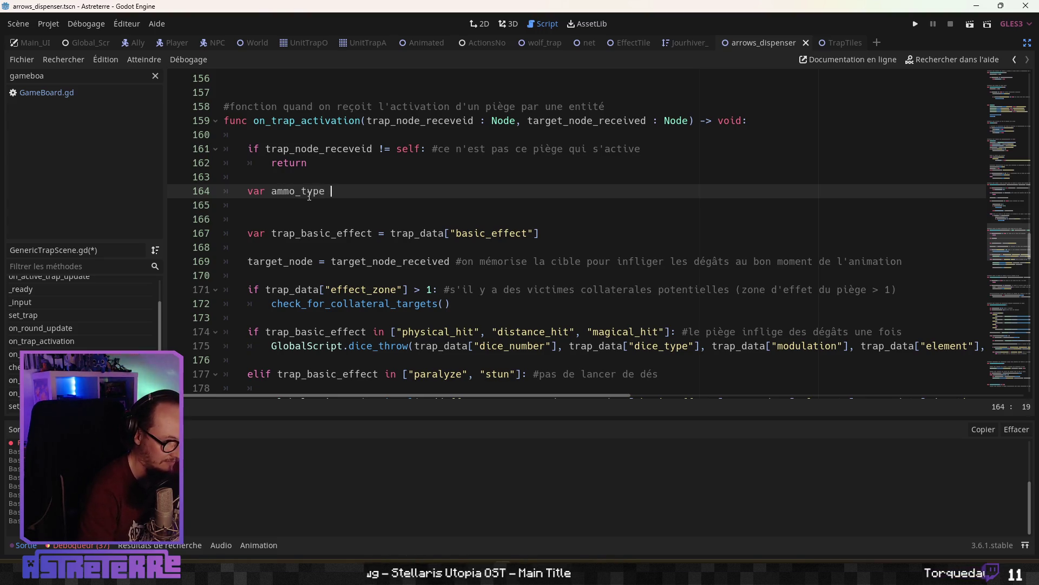
{"action": "type", "text": "=="}
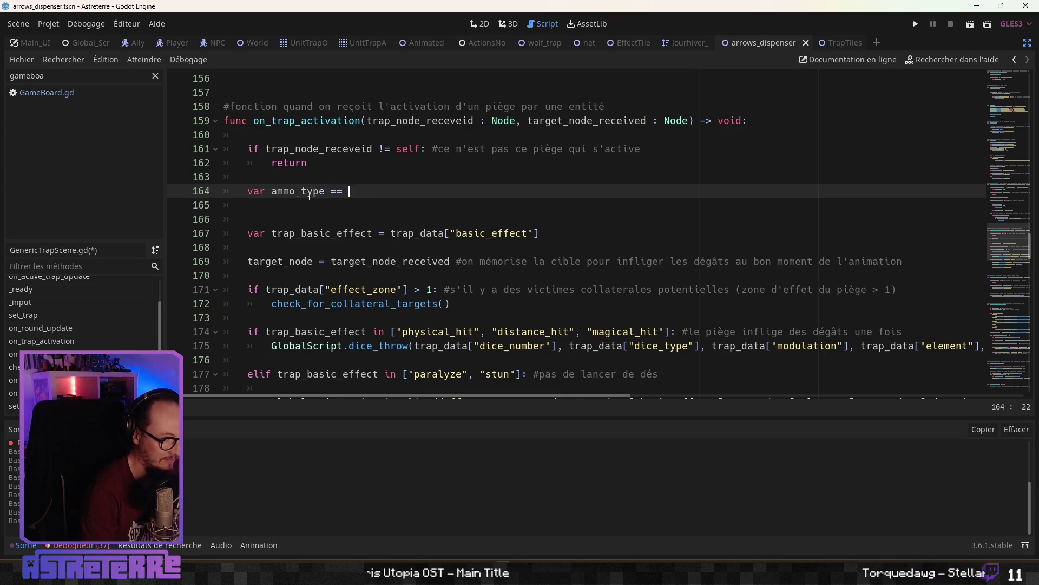
{"action": "key", "text": "BackSpace"}
{"action": "key", "text": "BackSpace"}
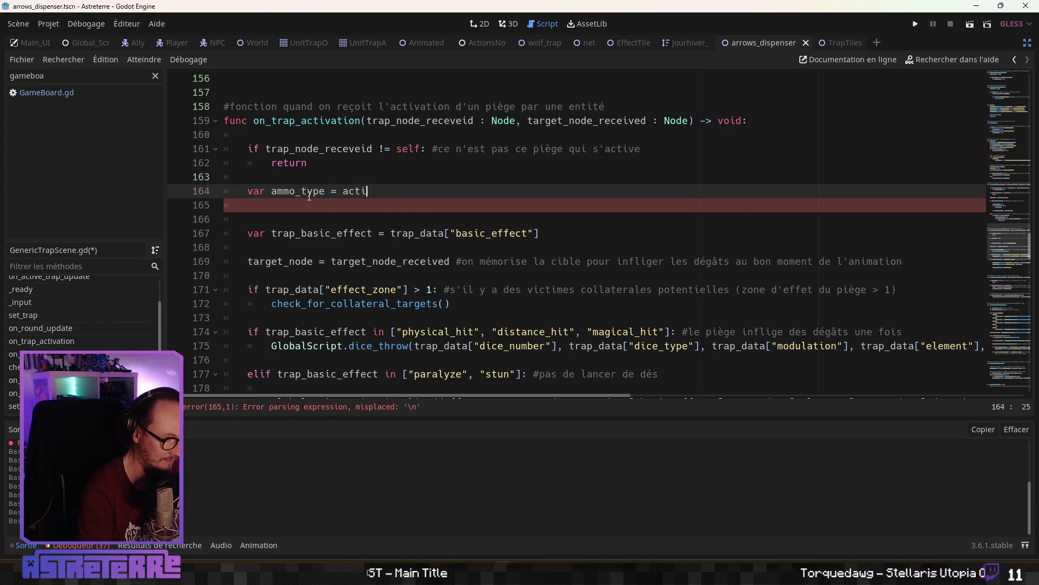
{"action": "type", "text": "on"}
{"action": "key", "text": "BackSpace"}
{"action": "key", "text": "BackSpace"}
{"action": "key", "text": "BackSpace"}
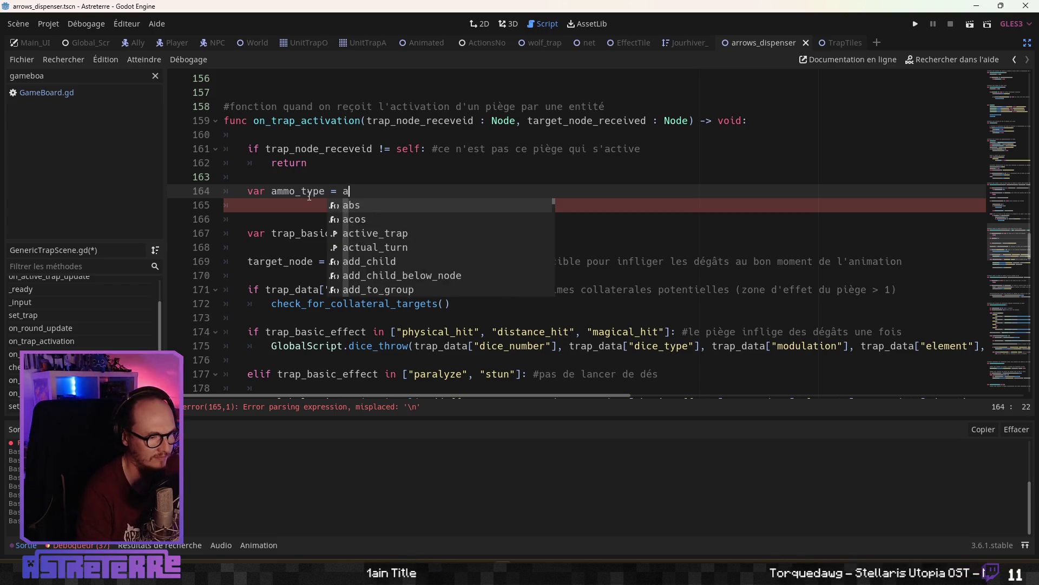
{"action": "key", "text": "BackSpace"}
{"action": "type", "text": "item"}
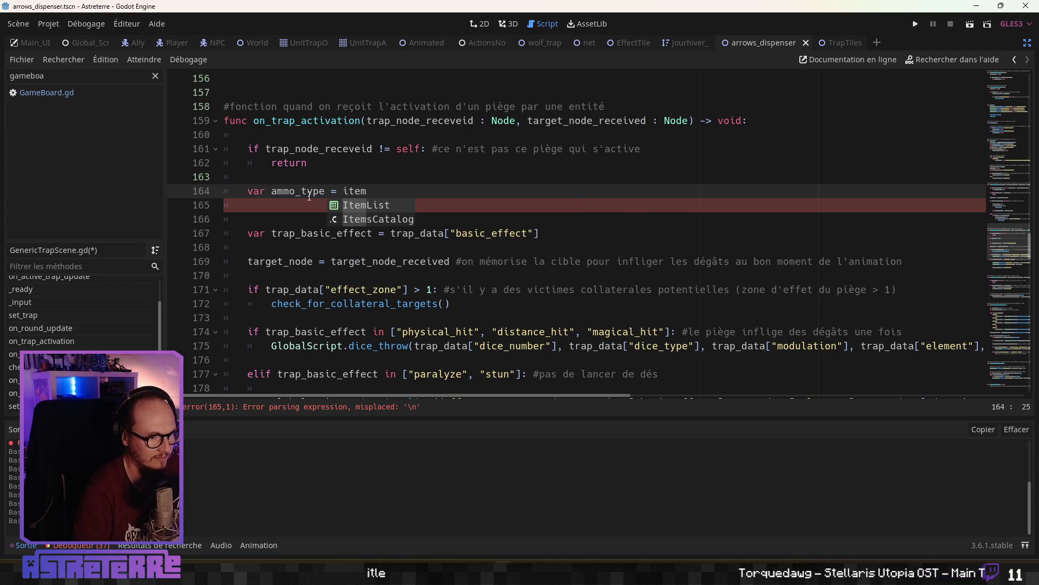
{"action": "key", "text": "Down"}
{"action": "key", "text": "Return"}
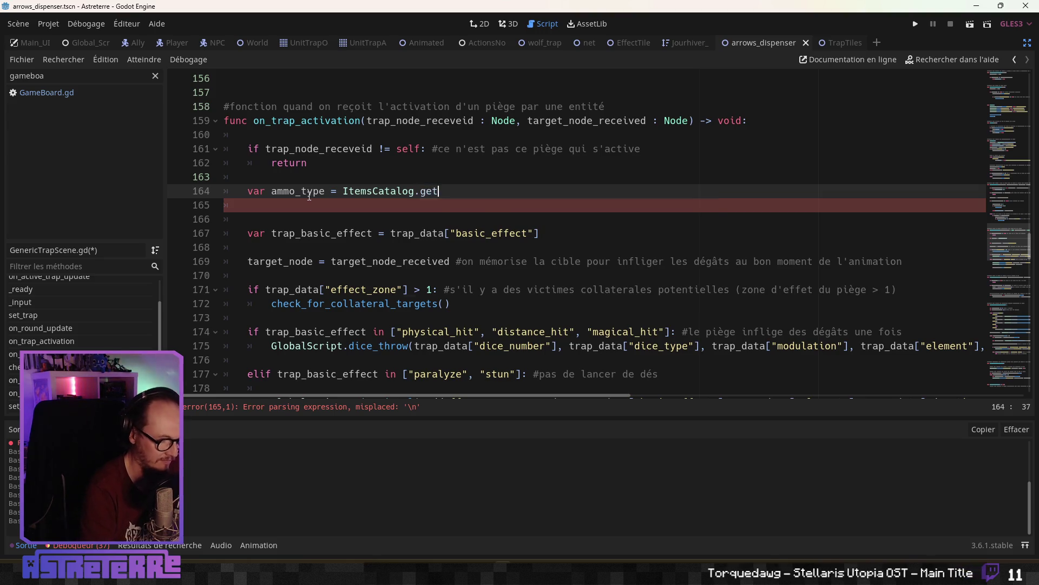
{"action": "type", "text": "_a"}
{"action": "key", "text": "Return"}
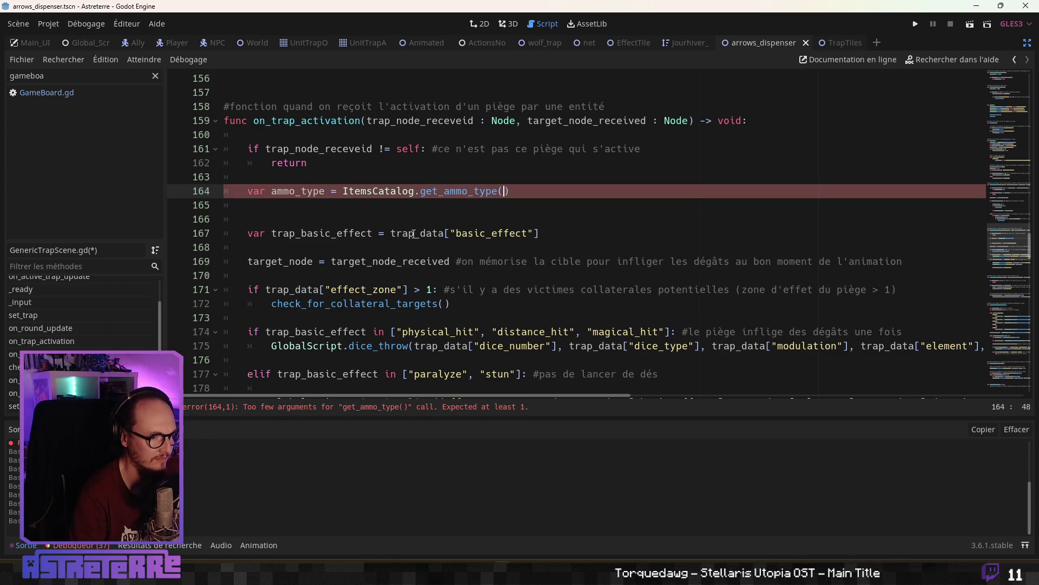
Pass trap_ID as the get_ammo_type argument to clear the too-few-arguments error.
{"action": "scroll", "coordinate": [917, 324], "scroll_direction": "up", "scroll_amount": 10}
{"action": "left_click_drag", "start_coordinate": [1001, 239], "coordinate": [1009, 106]}
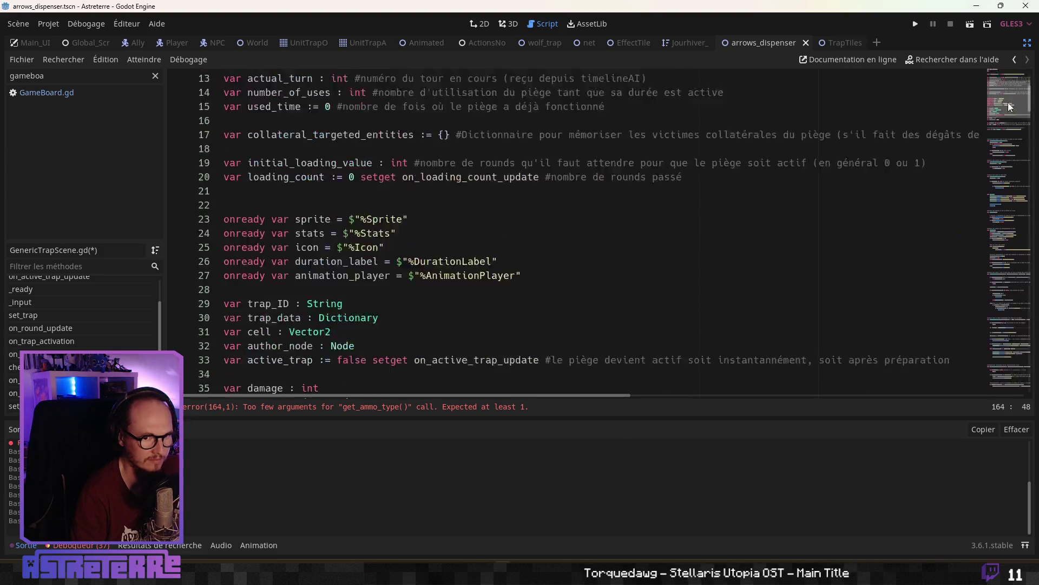
{"action": "scroll", "coordinate": [790, 211], "scroll_direction": "up", "scroll_amount": 4}
{"action": "scroll", "coordinate": [488, 289], "scroll_direction": "down", "scroll_amount": 6}
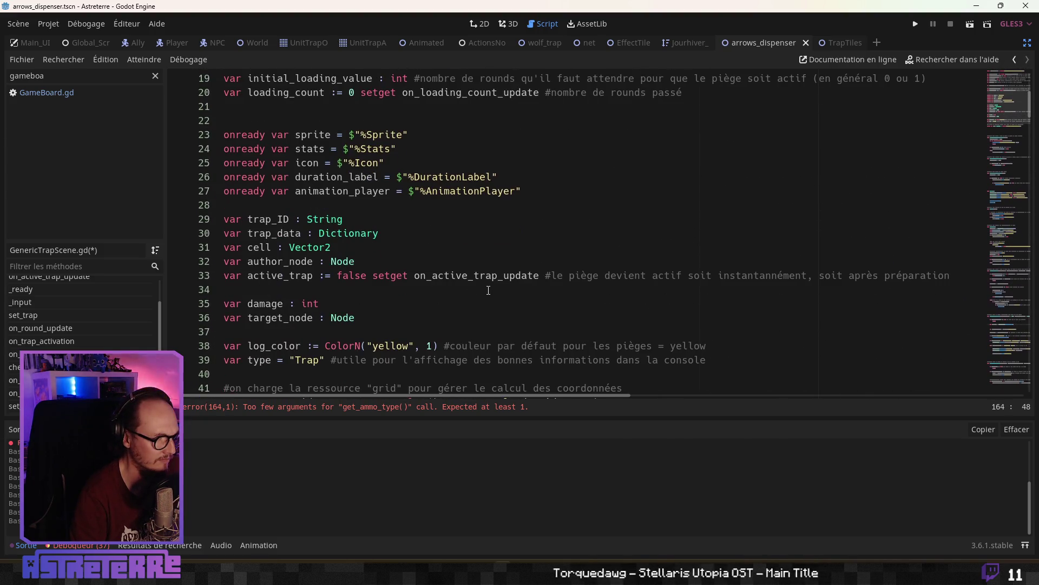
{"action": "type", "text": "tr"}
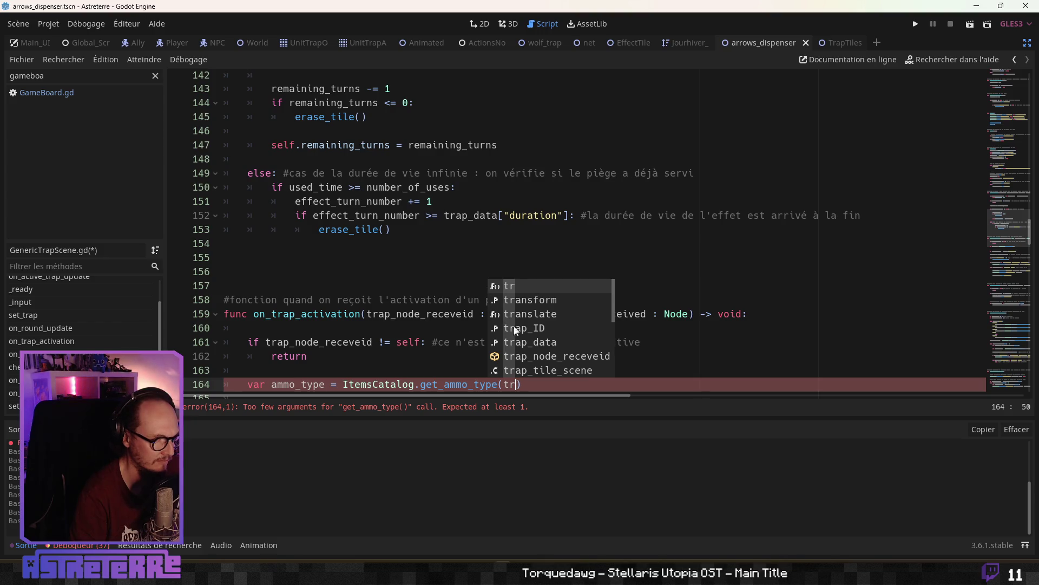
{"action": "left_click", "coordinate": [495, 331]}
{"action": "scroll", "coordinate": [493, 333], "scroll_direction": "down", "scroll_amount": 4}
{"action": "left_click", "coordinate": [445, 257]}
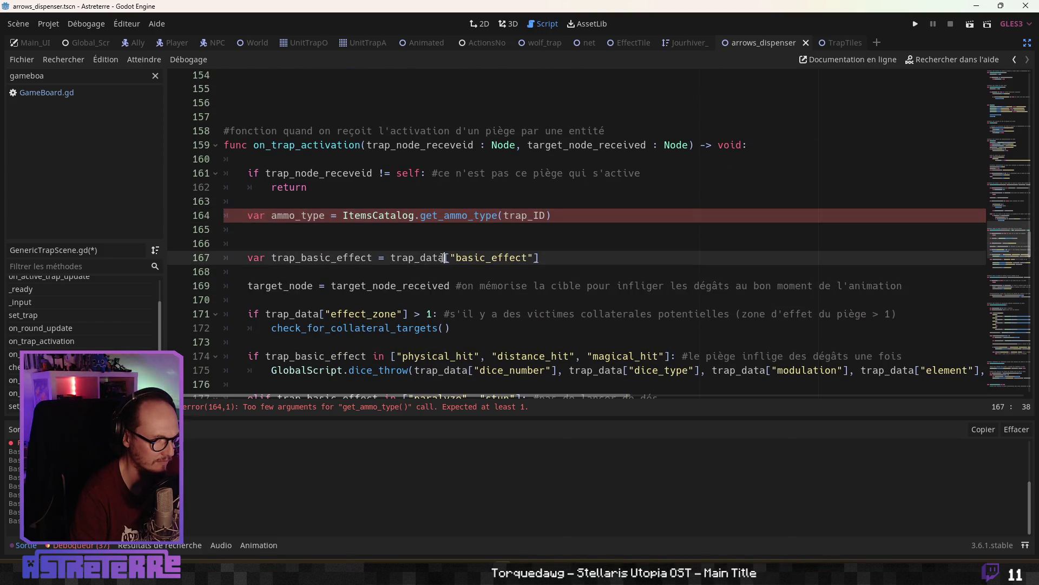
{"action": "left_click", "coordinate": [344, 229]}
Add print ("ammo_type : ", ammo_type) on line 165.
{"action": "type", "text": "pri"}
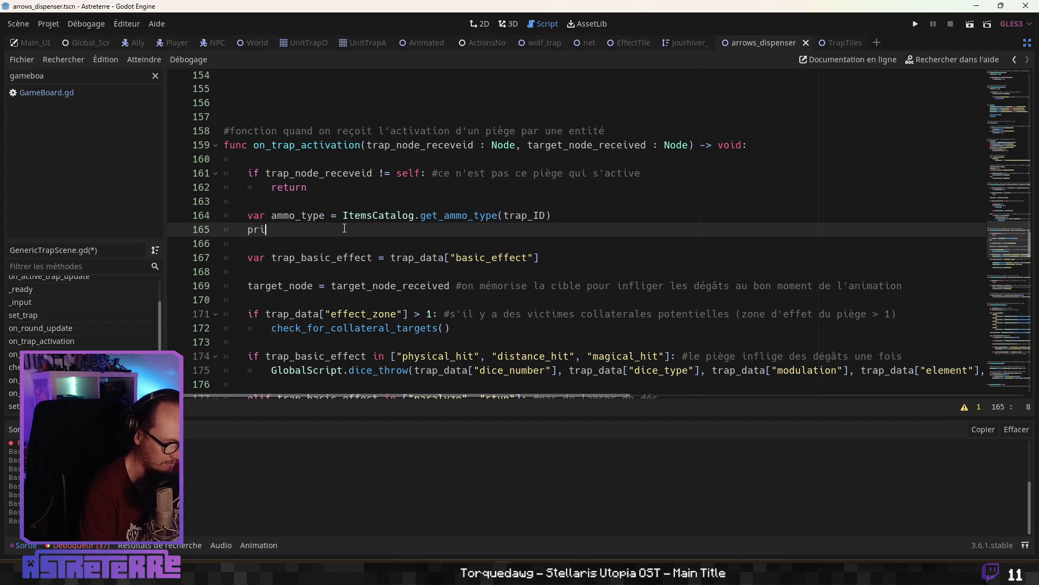
{"action": "type", "text": "nt (\""}
{"action": "double_click", "coordinate": [303, 217]}
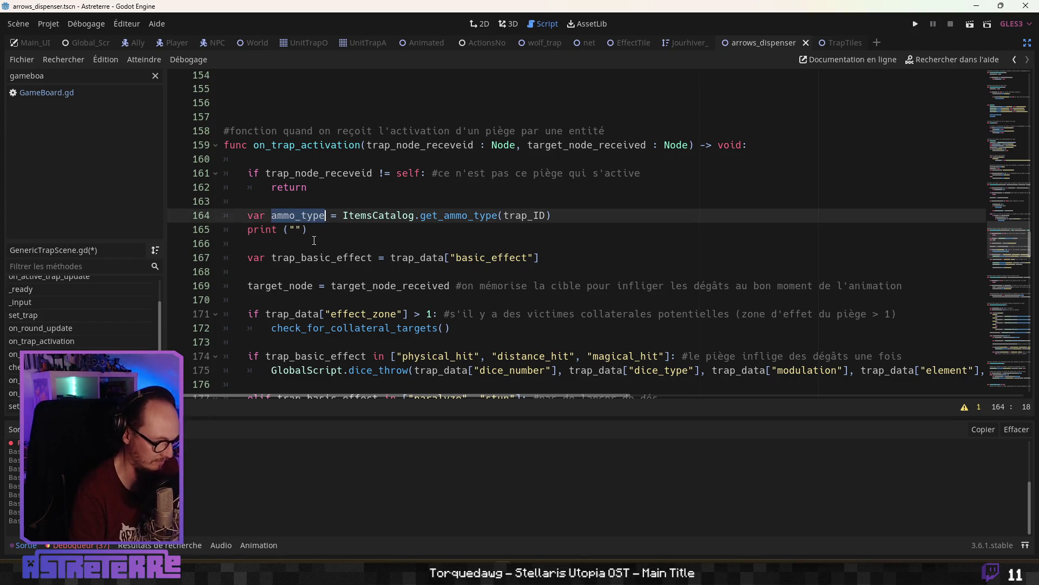
{"action": "key", "text": "ctrl+c"}
{"action": "left_click", "coordinate": [295, 229]}
{"action": "key", "text": "ctrl+v"}
{"action": "left_click", "coordinate": [374, 233]}
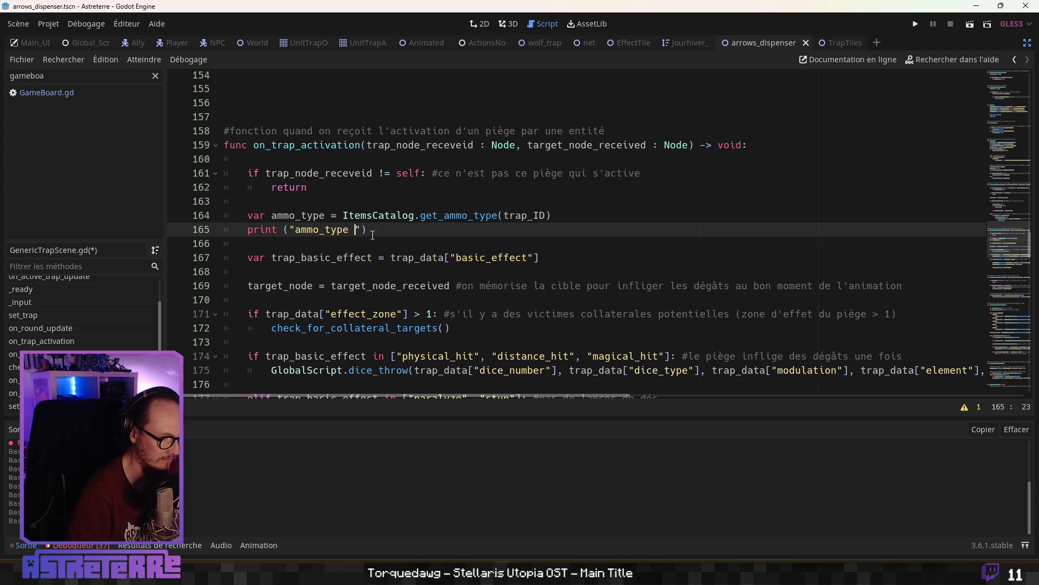
{"action": "type", "text": ": \", "}
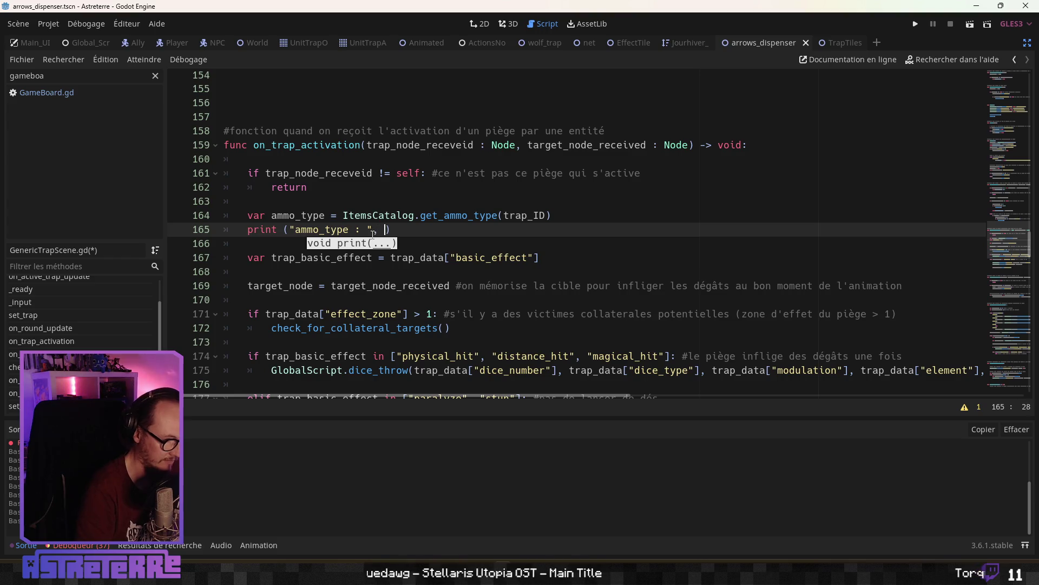
{"action": "type", "text": "ammo_type"}
{"action": "key", "text": "Return"}
{"action": "key", "text": "Return"}
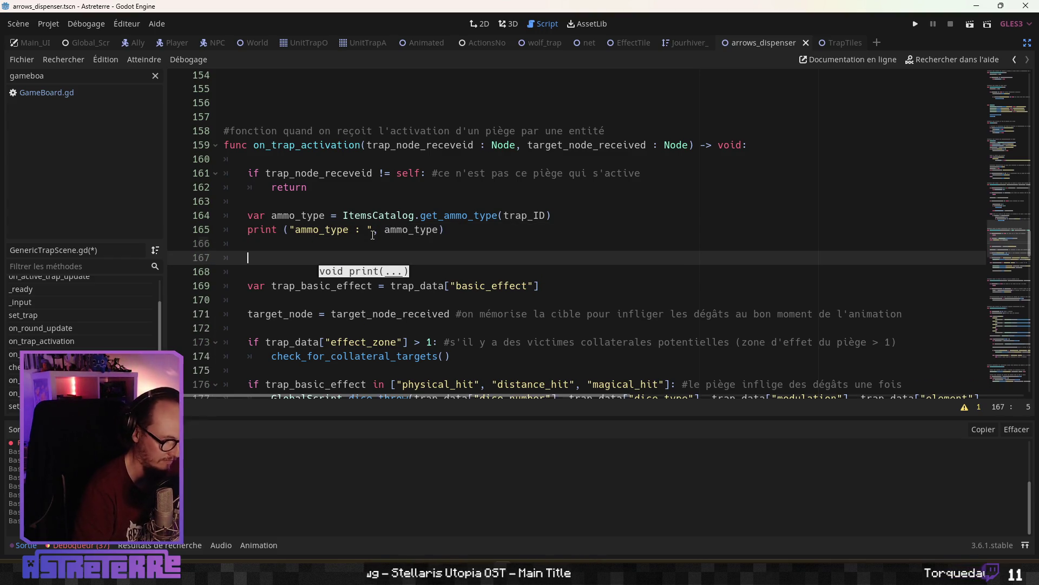
Add 'if ammo_type != "" and ammo_type != null:' with a pass body and a French projectile-attack comment.
{"action": "type", "text": "fiammo"}
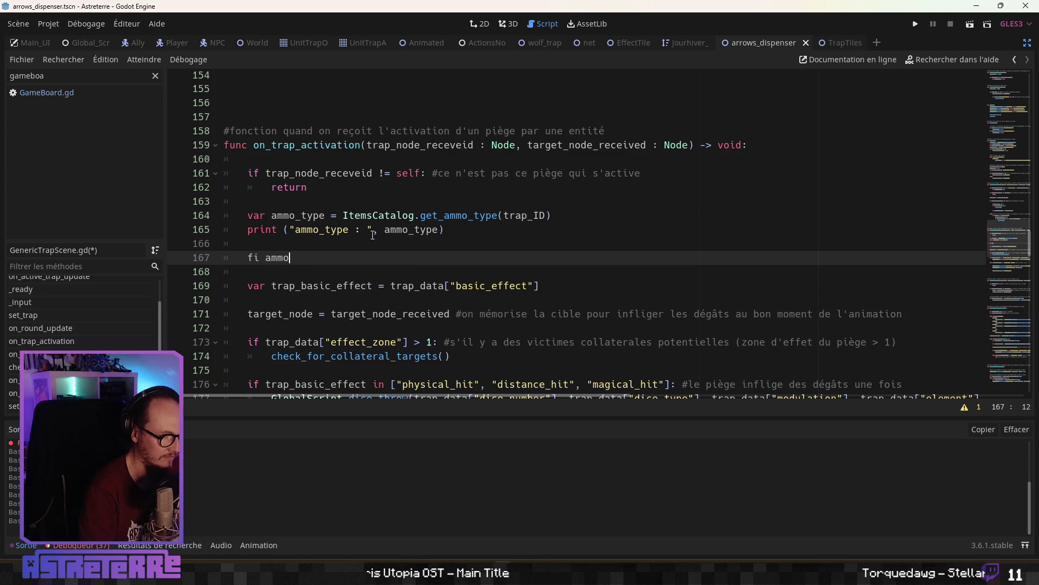
{"action": "type", "text": "_tyo"}
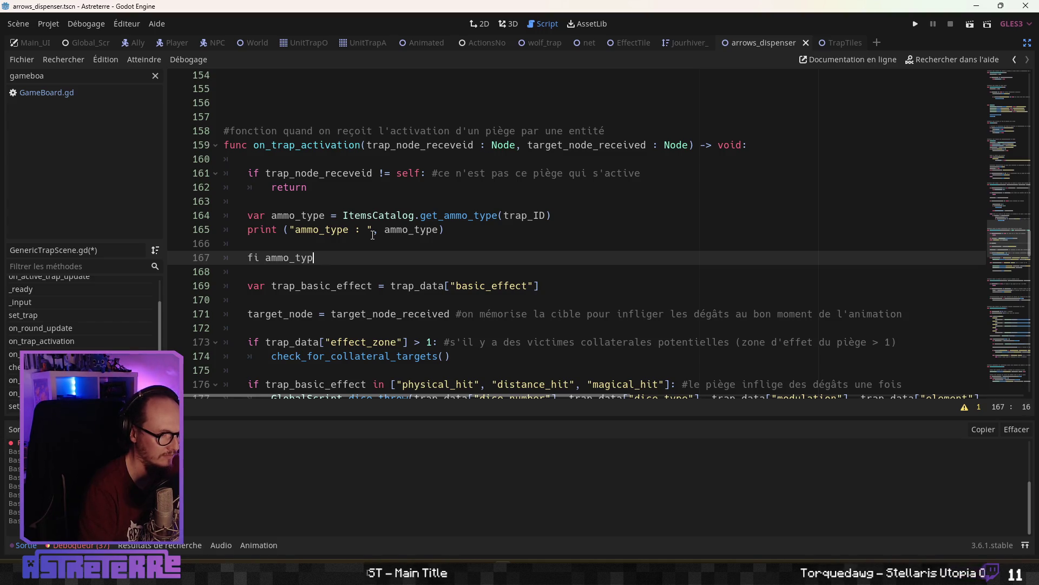
{"action": "key", "text": "BackSpace"}
{"action": "key", "text": "BackSpace"}
{"action": "key", "text": "BackSpace"}
{"action": "type", "text": "if"}
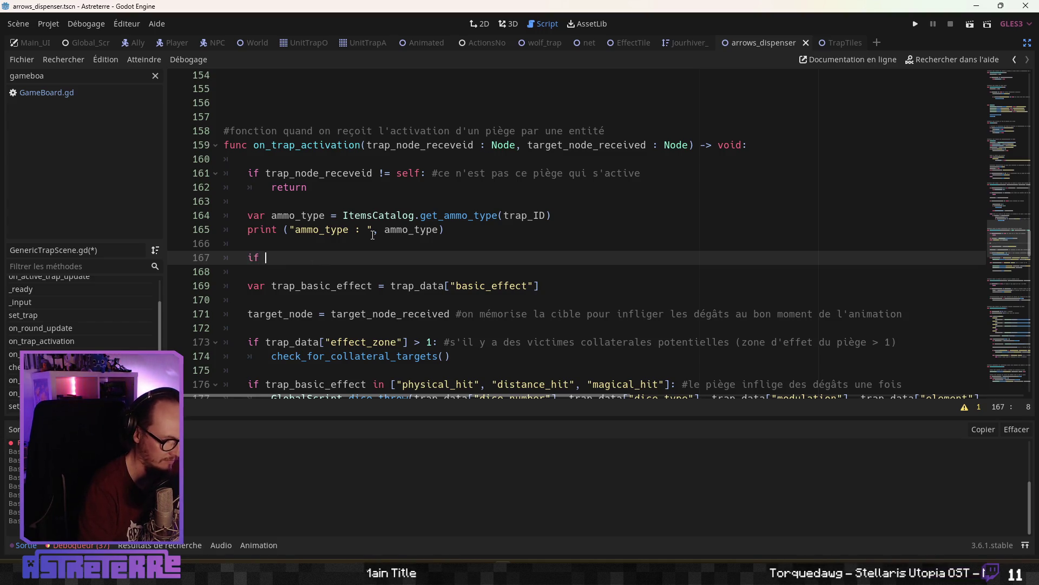
{"action": "type", "text": "amm"}
{"action": "key", "text": "Return"}
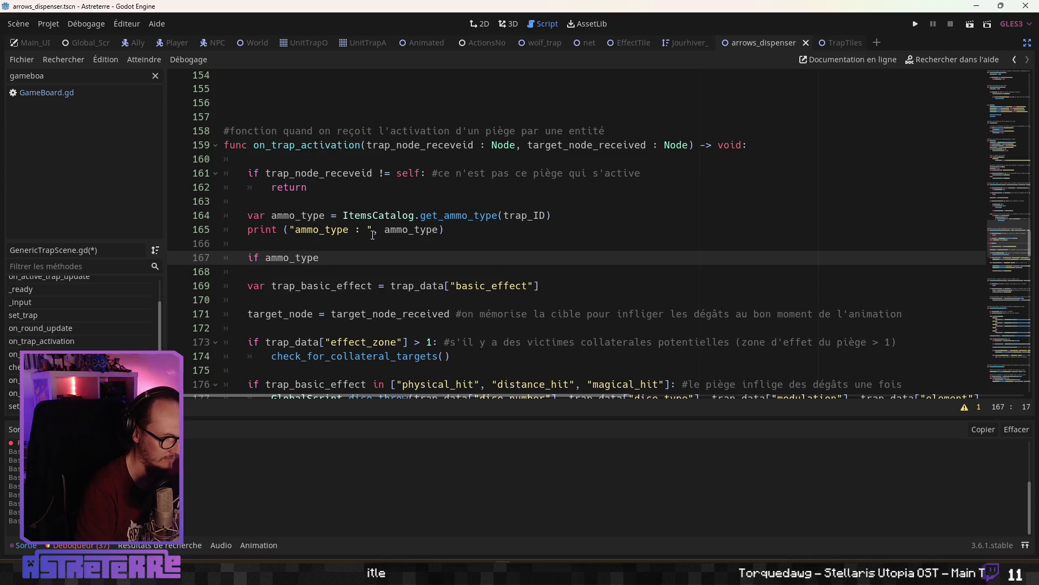
{"action": "type", "text": " !="}
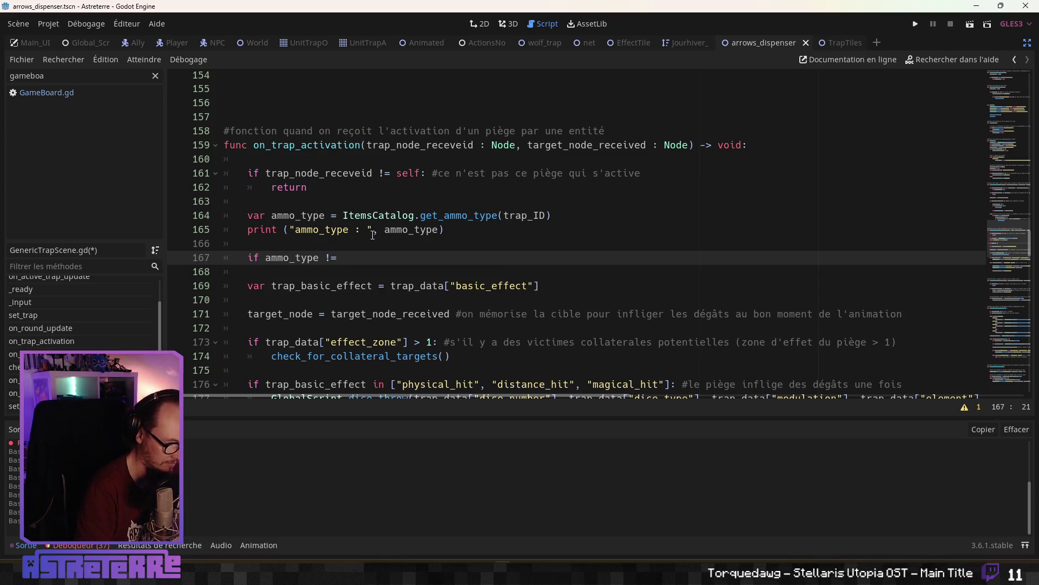
{"action": "type", "text": " \"\" and "}
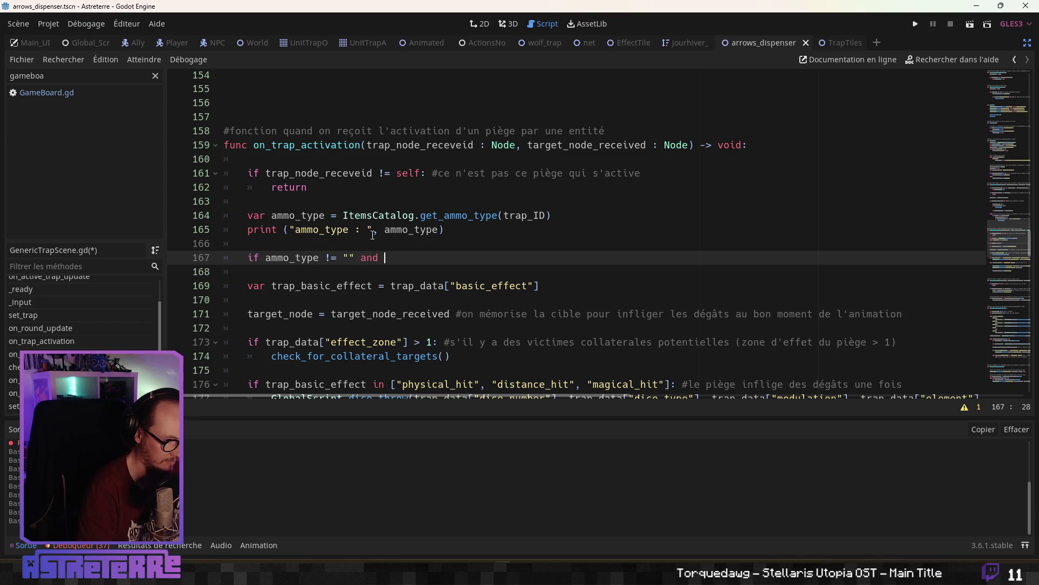
{"action": "type", "text": "amm"}
{"action": "key", "text": "Return"}
{"action": "type", "text": "nu"}
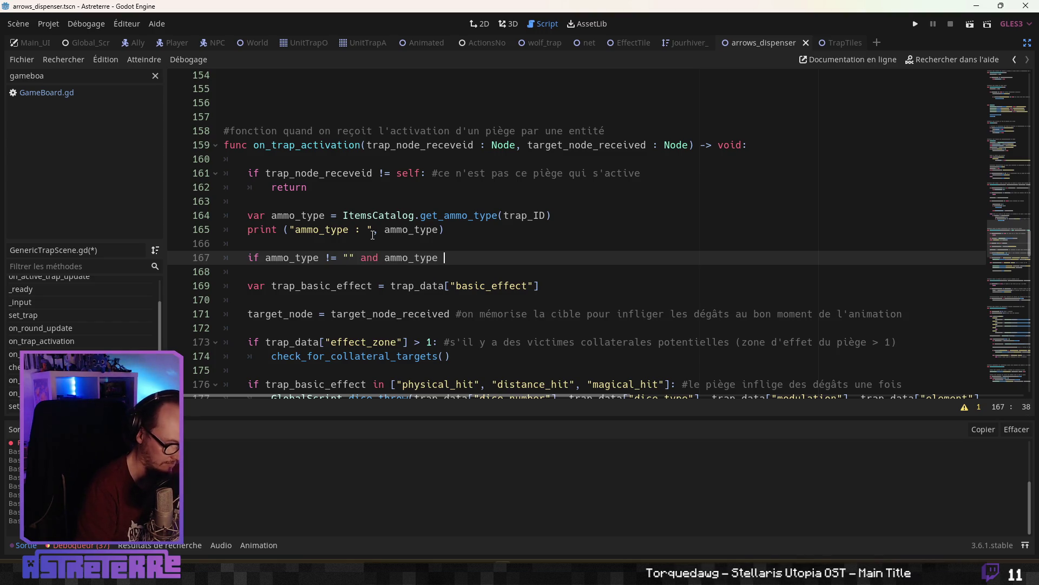
{"action": "type", "text": "ll:"}
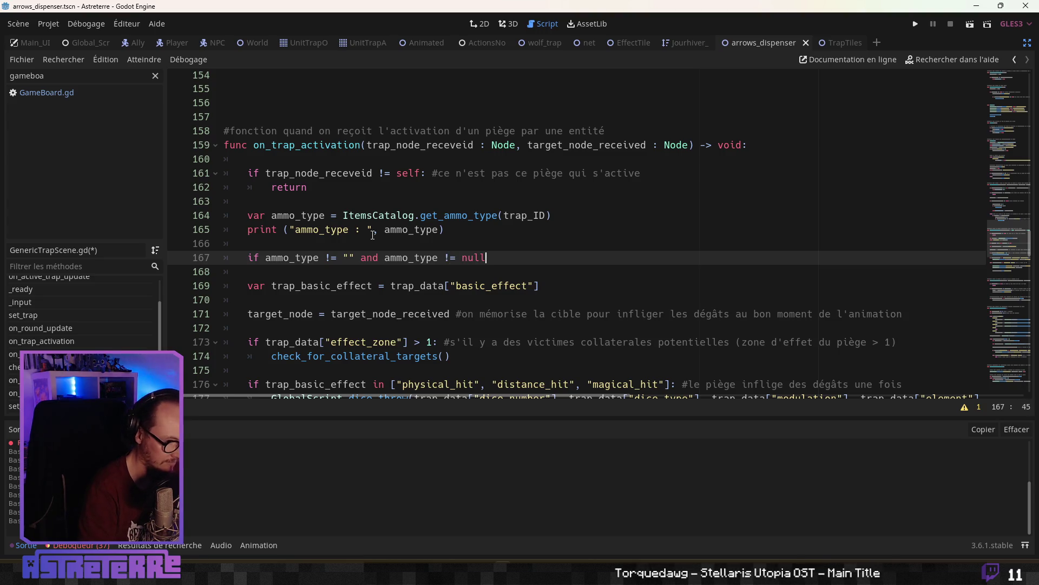
{"action": "key", "text": "Return"}
{"action": "type", "text": "p"}
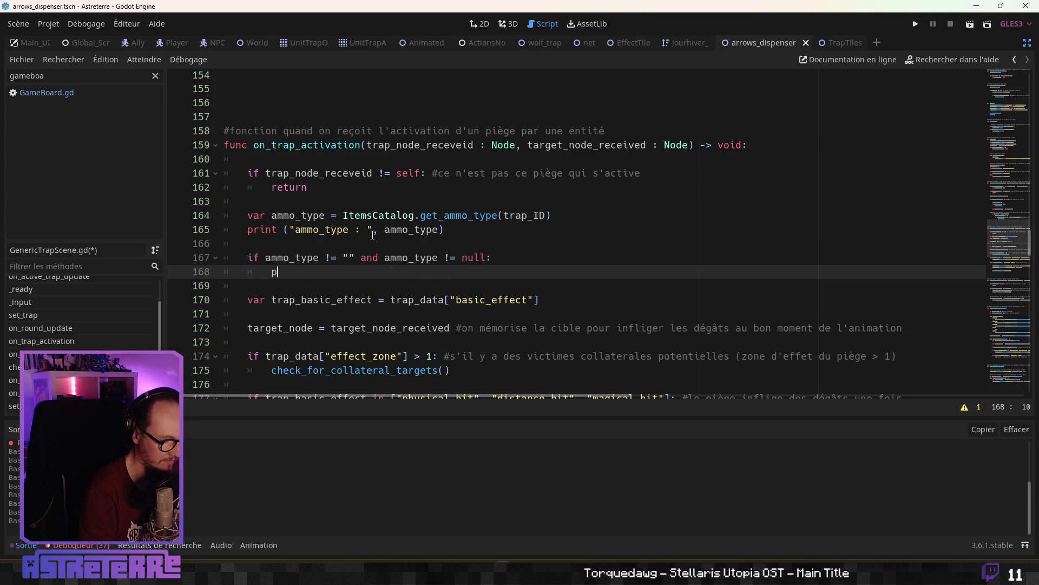
{"action": "type", "text": "ass"}
{"action": "left_click", "coordinate": [517, 260]}
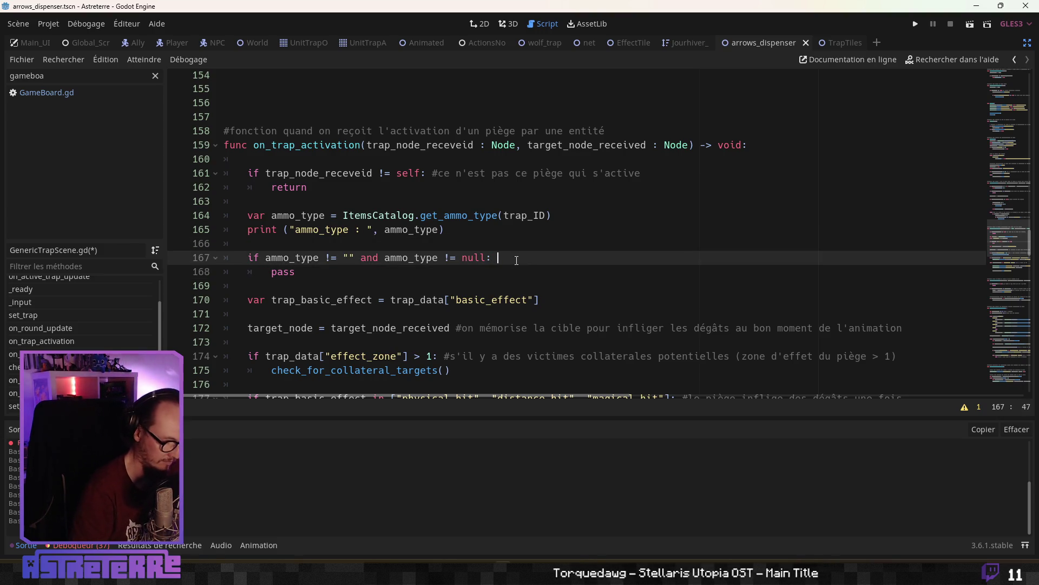
{"action": "type", "text": "#le piège utilise"}
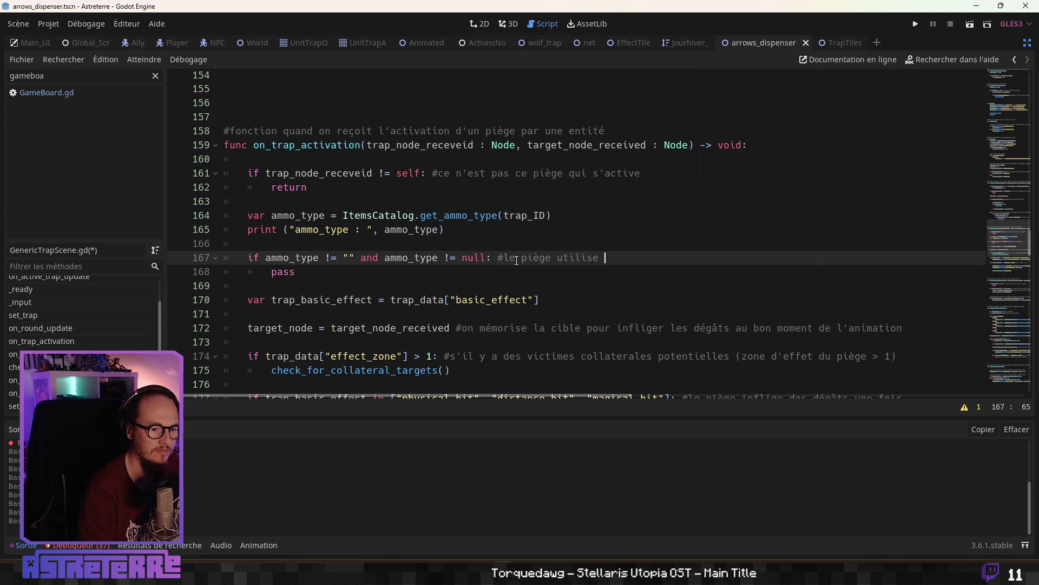
{"action": "type", "text": "une attaque à distance a"}
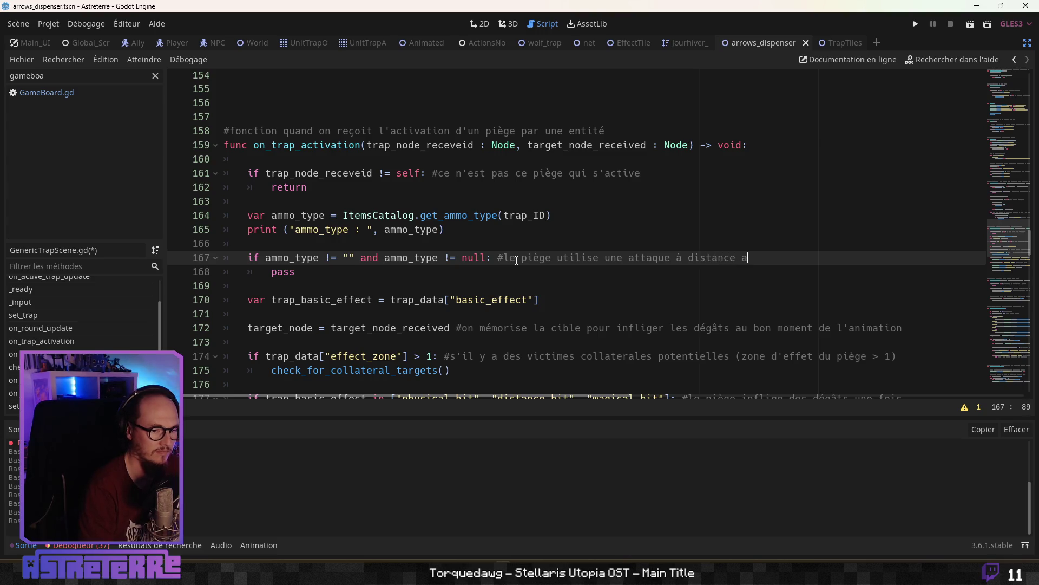
{"action": "type", "text": "vec projectile"}
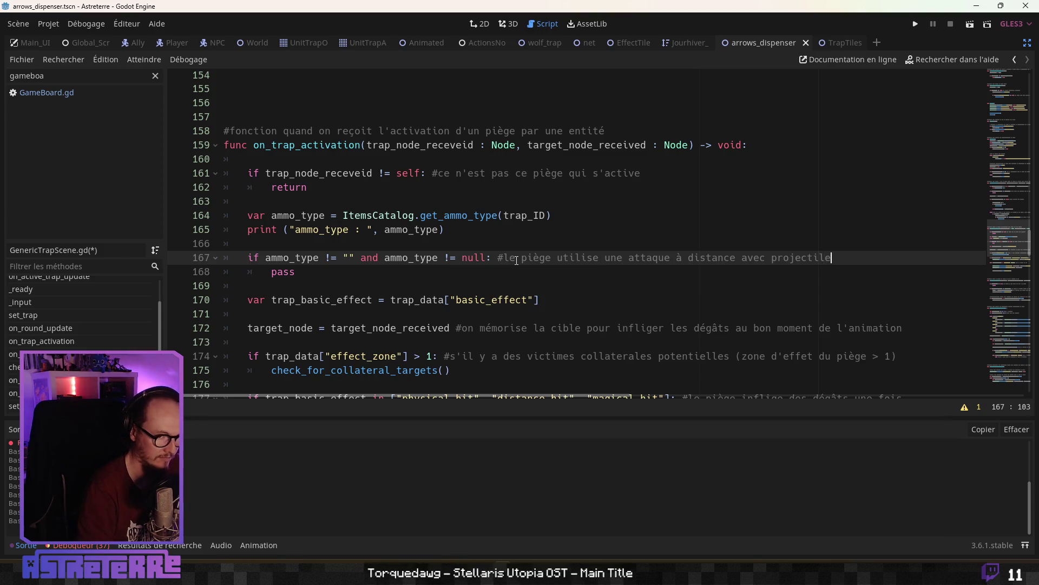
{"action": "left_click", "coordinate": [312, 300]}
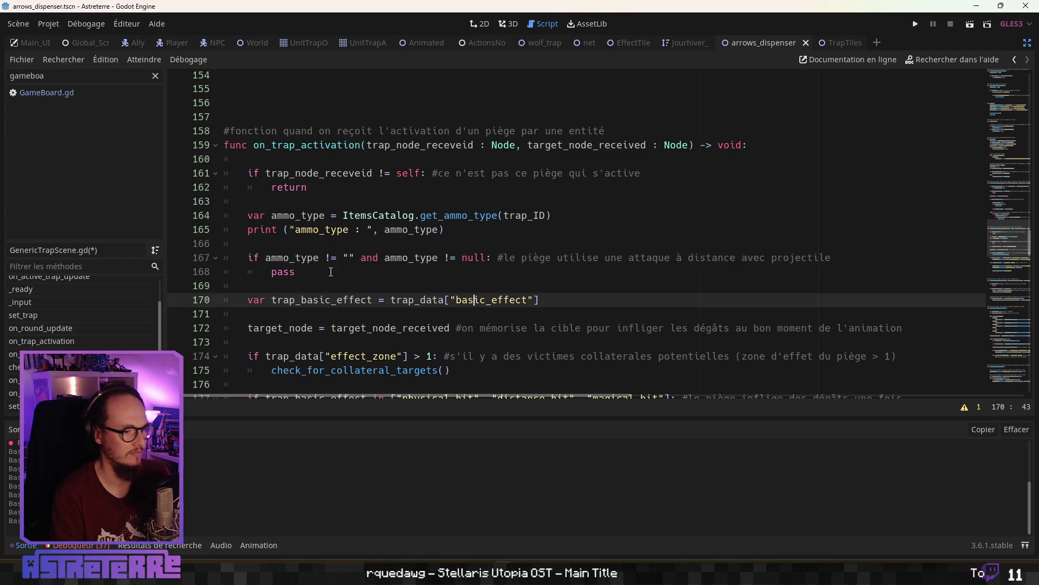
Leave a single blank line after the ammo_type if block, deleting the extra ones.
{"action": "left_click", "coordinate": [303, 288]}
{"action": "key", "text": "Return"}
{"action": "key", "text": "Return"}
{"action": "key", "text": "Up"}
{"action": "key", "text": "Up"}
{"action": "scroll", "coordinate": [317, 288], "scroll_direction": "down", "scroll_amount": 1}
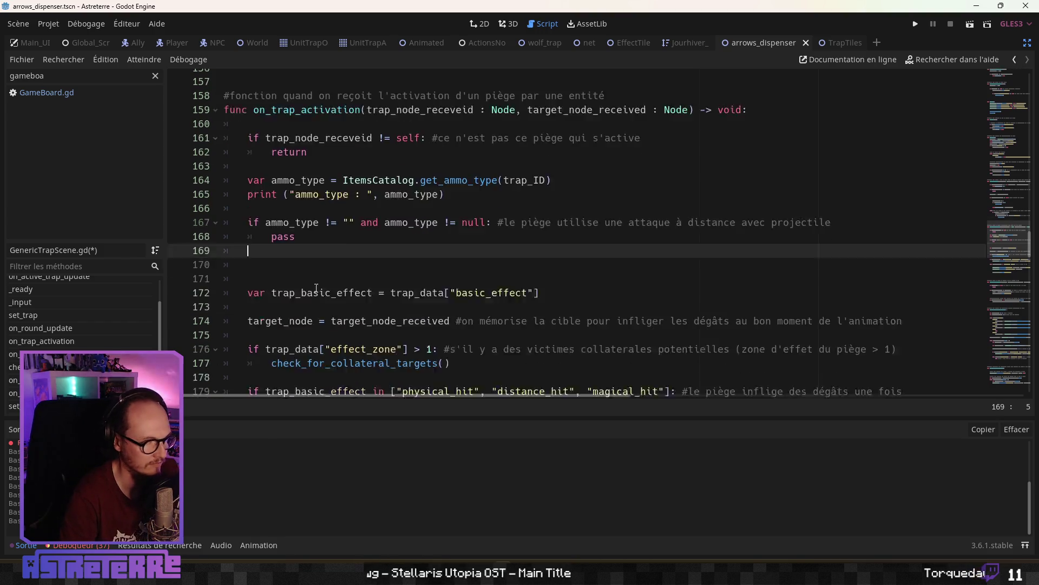
{"action": "scroll", "coordinate": [316, 287], "scroll_direction": "down", "scroll_amount": 5}
{"action": "scroll", "coordinate": [286, 254], "scroll_direction": "up", "scroll_amount": 5}
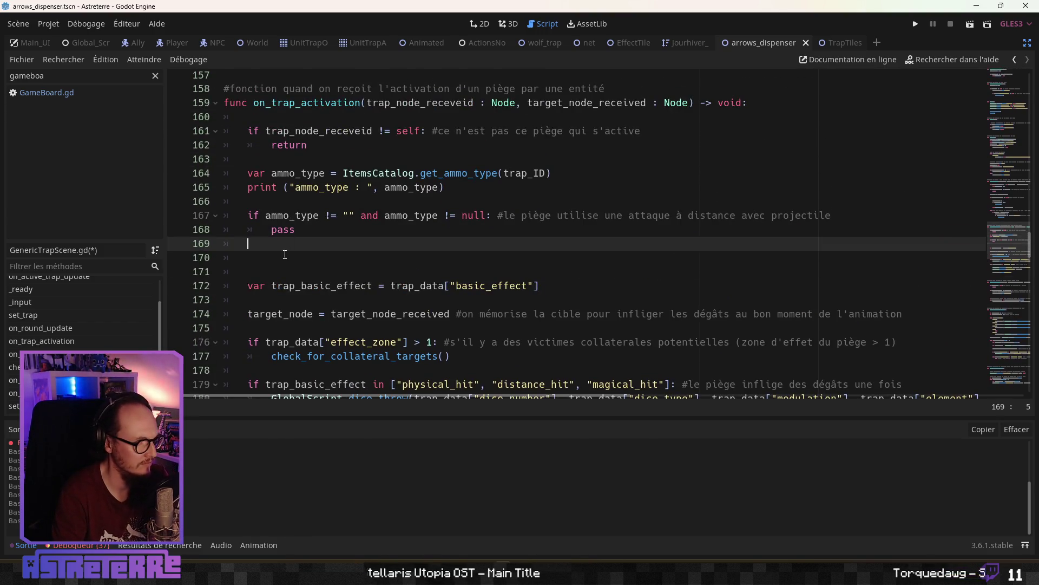
{"action": "left_click_drag", "start_coordinate": [285, 254], "coordinate": [208, 252]}
{"action": "key", "text": "Delete"}
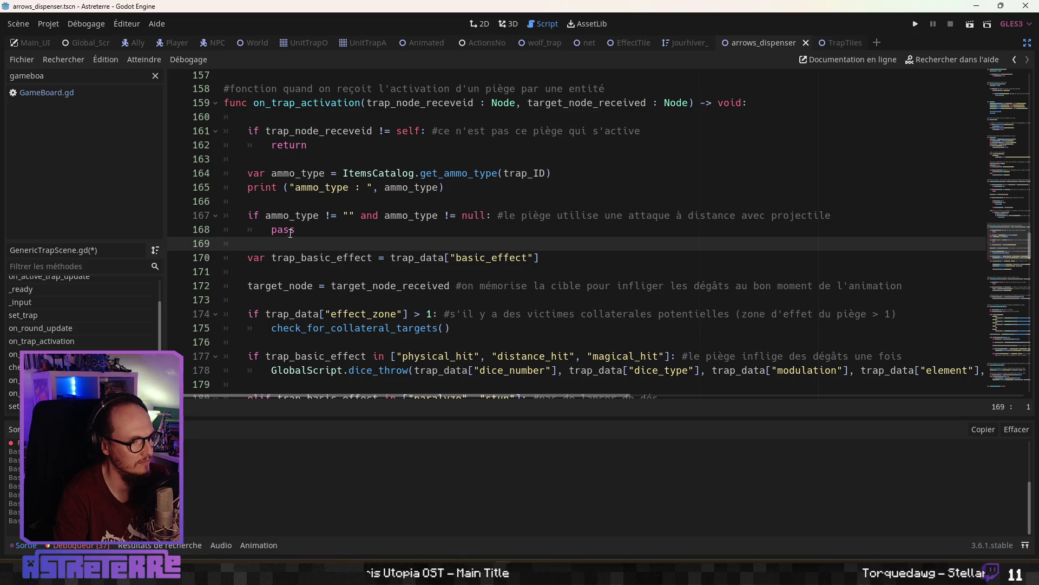
{"action": "key", "text": "Return"}
Replace pass with an on_distance_attack() call followed by return.
{"action": "double_click", "coordinate": [310, 236]}
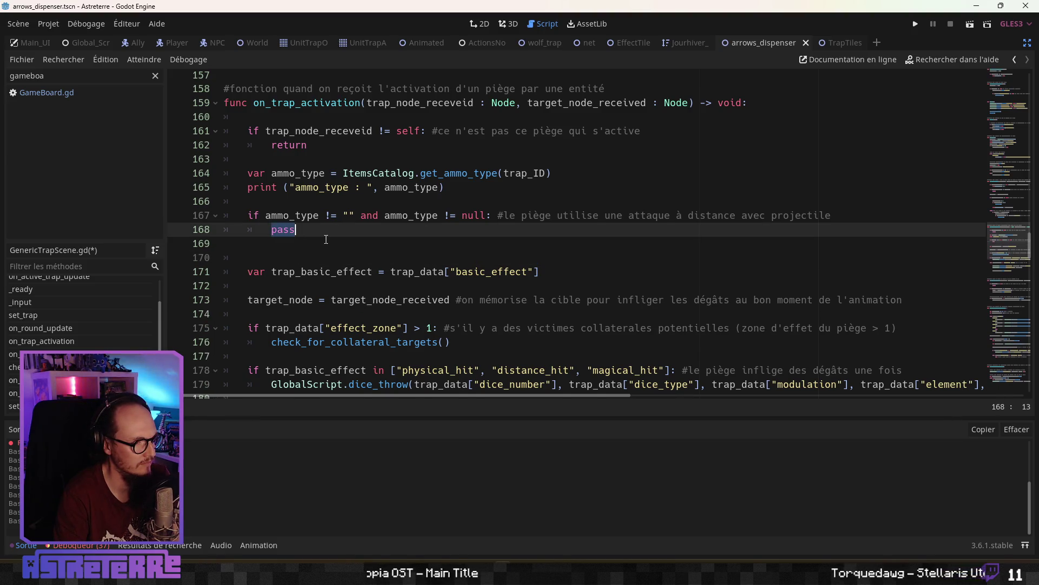
{"action": "scroll", "coordinate": [326, 239], "scroll_direction": "down", "scroll_amount": 4}
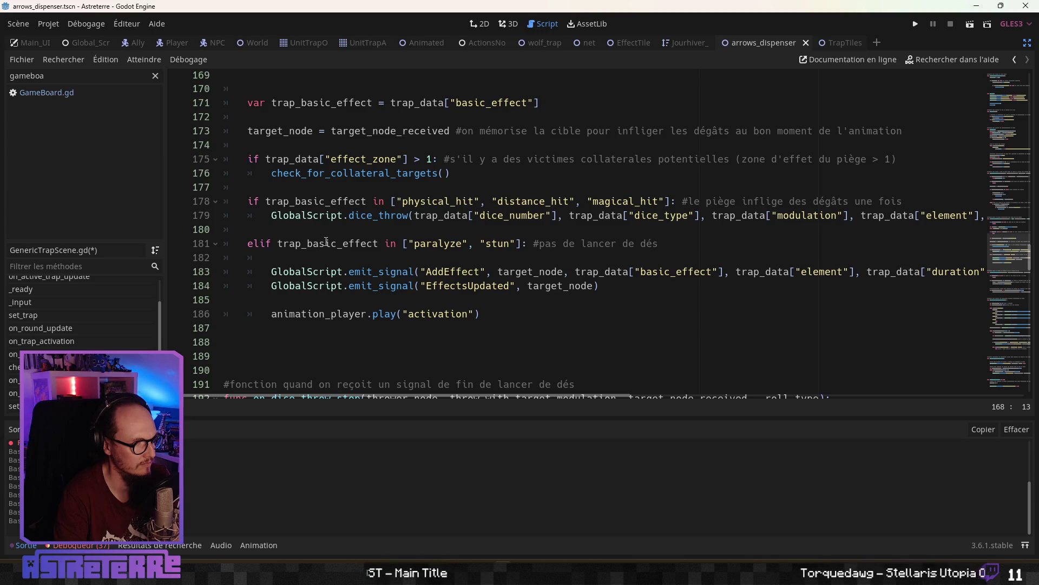
{"action": "scroll", "coordinate": [326, 242], "scroll_direction": "up", "scroll_amount": 4}
{"action": "left_click", "coordinate": [327, 243]}
{"action": "key", "text": "Up"}
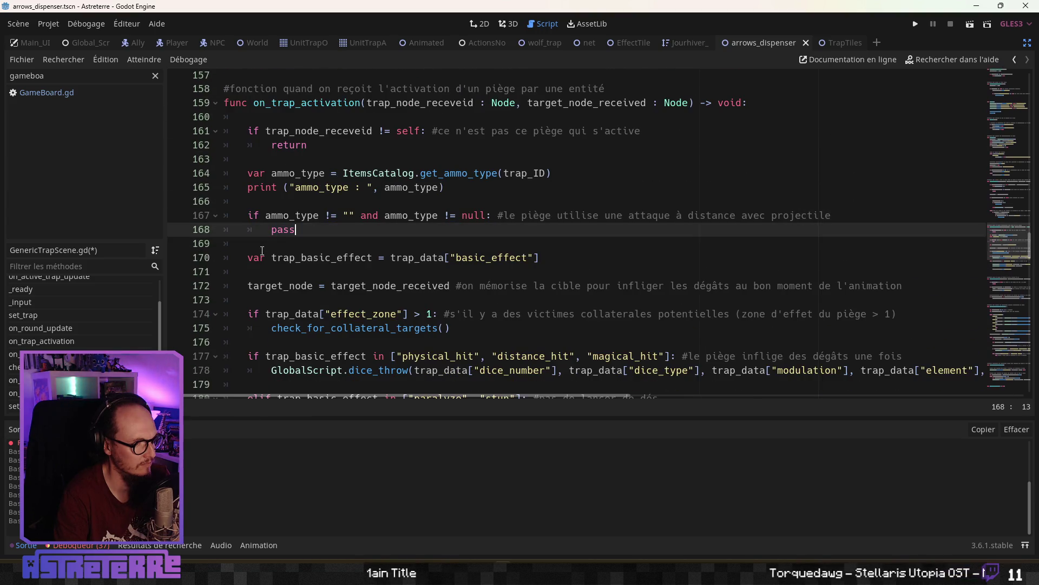
{"action": "left_click", "coordinate": [263, 244]}
{"action": "double_click", "coordinate": [289, 231]}
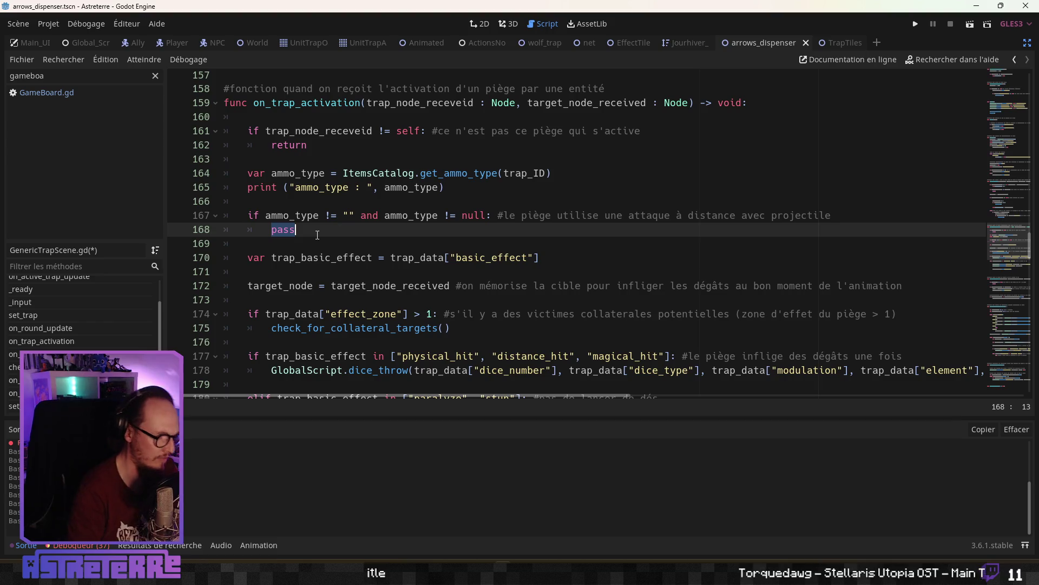
{"action": "type", "text": "on_"}
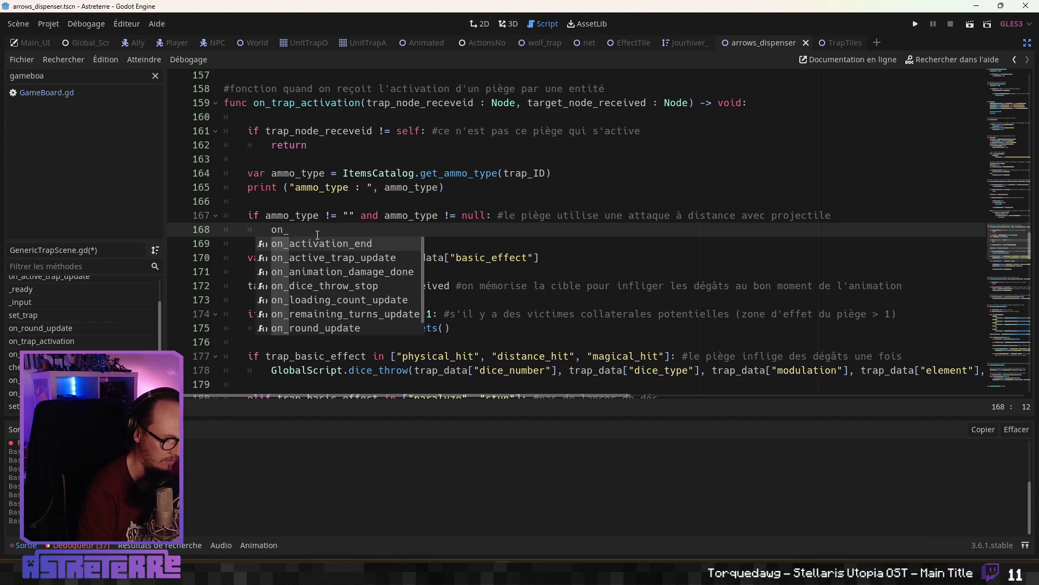
{"action": "type", "text": "distance_at"}
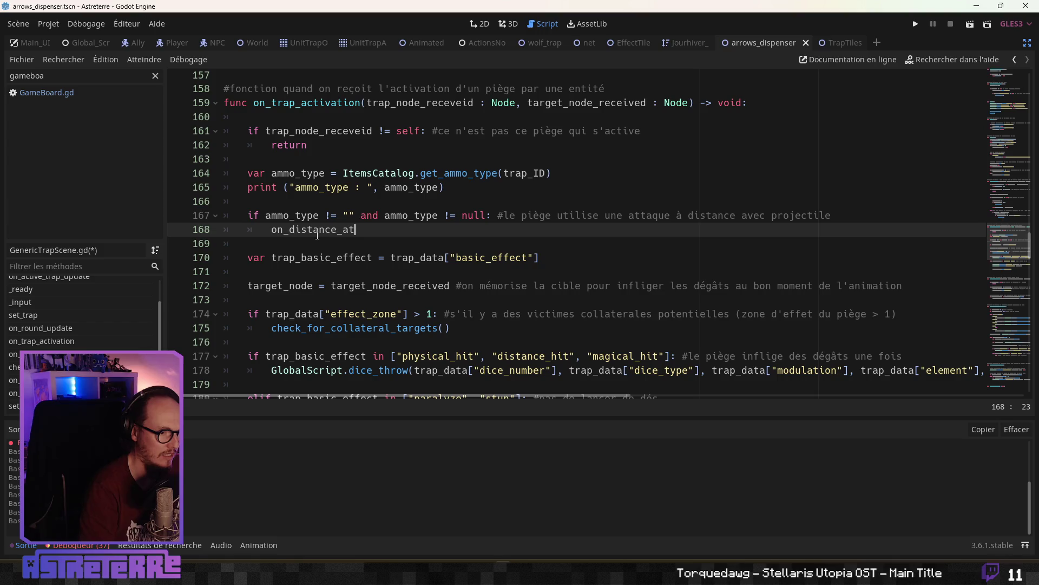
{"action": "type", "text": "tack("}
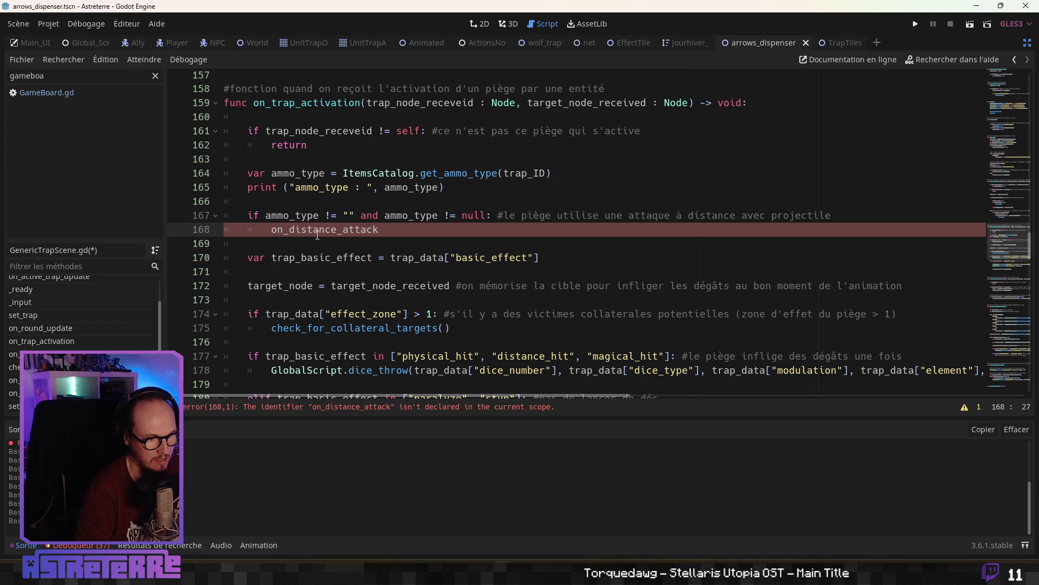
{"action": "key", "text": "Return"}
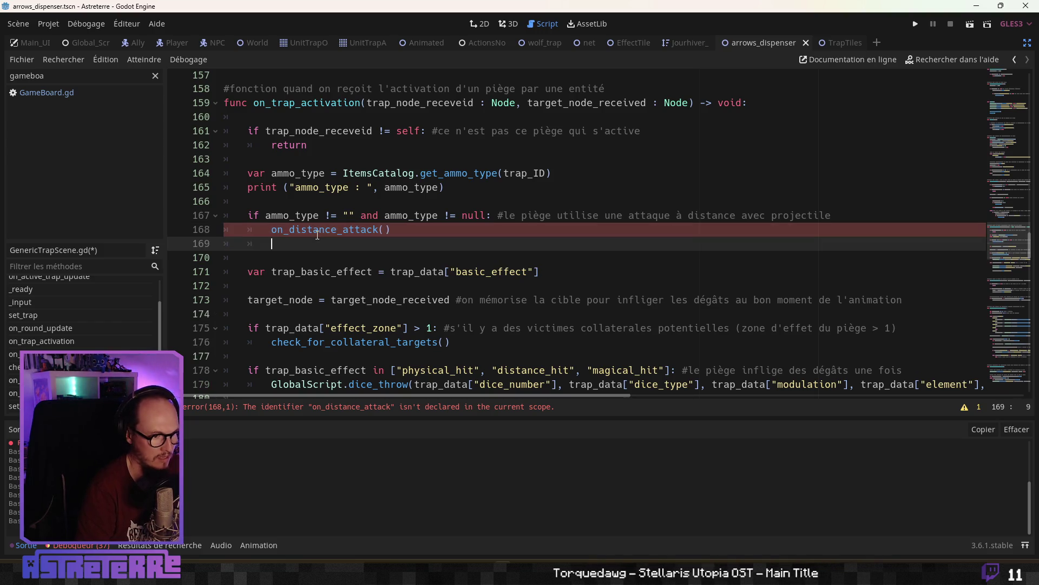
{"action": "type", "text": "ret"}
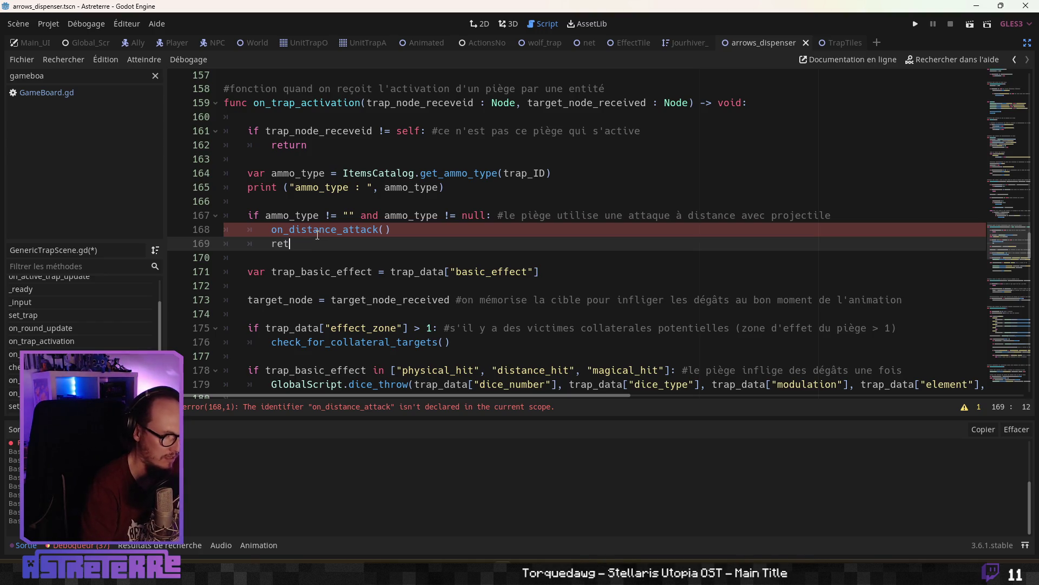
{"action": "type", "text": "urn"}
{"action": "key", "text": "Down"}
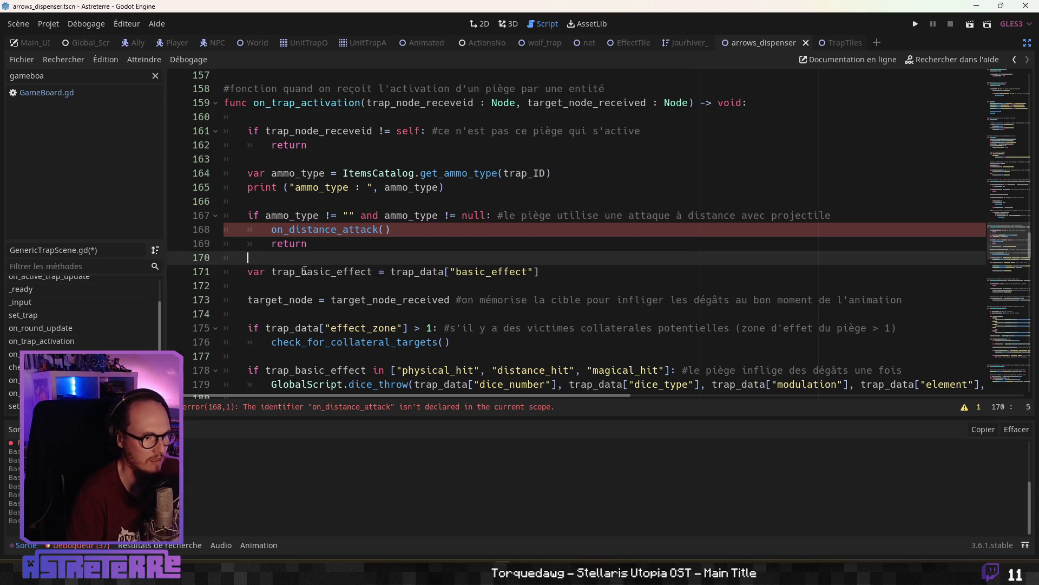
{"action": "left_click", "coordinate": [271, 230]}
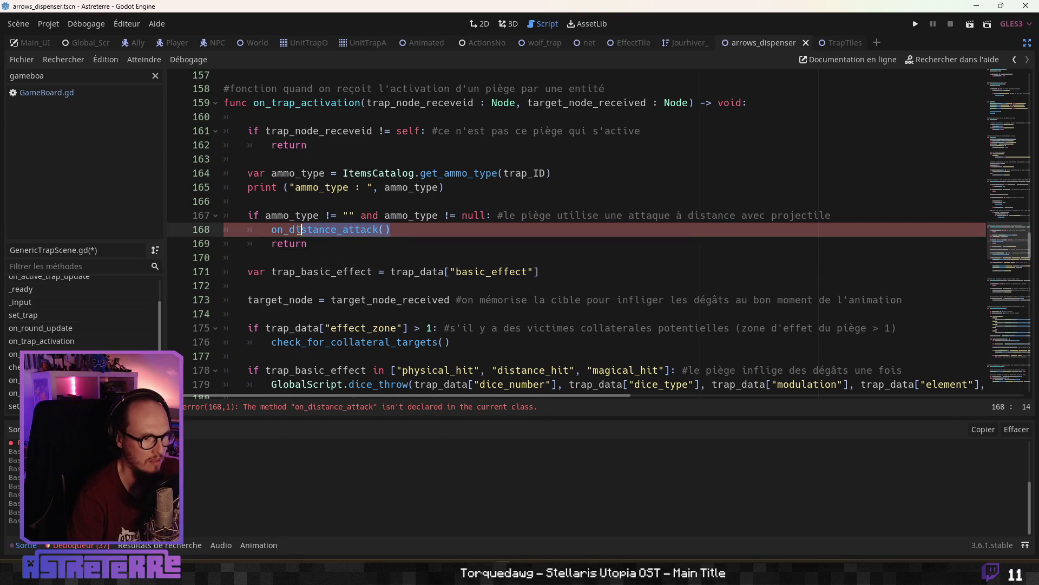
{"action": "scroll", "coordinate": [305, 246], "scroll_direction": "down", "scroll_amount": 5}
Below on_trap_activation, declare func on_distance_attack() -> void: with a pass body.
{"action": "scroll", "coordinate": [305, 247], "scroll_direction": "down", "scroll_amount": 1}
{"action": "left_click", "coordinate": [256, 258]}
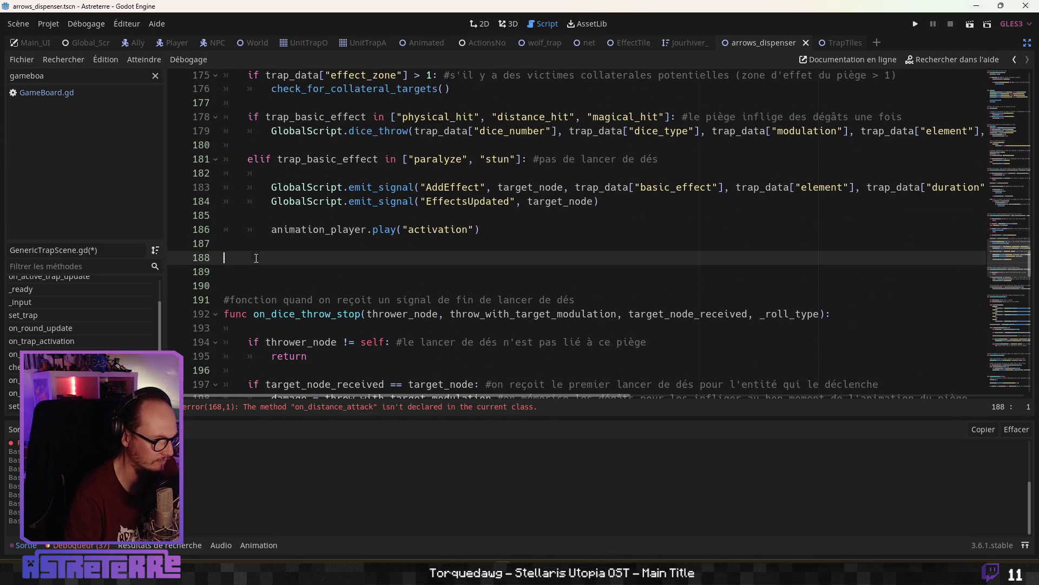
{"action": "key", "text": "Return"}
{"action": "type", "text": "func"}
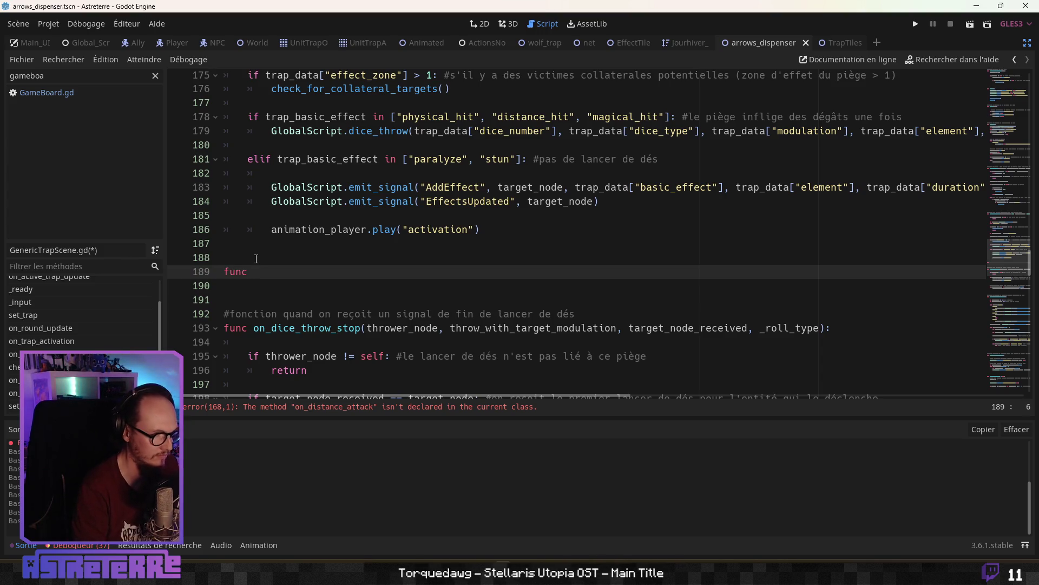
{"action": "type", "text": "on_distance_attack()"}
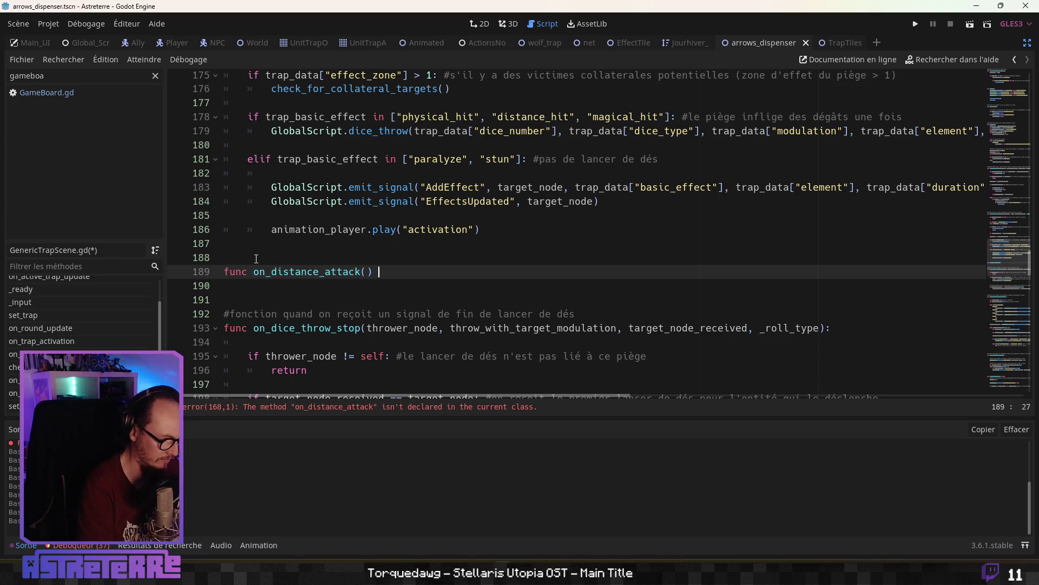
{"action": "type", "text": "void:"}
{"action": "key", "text": "Return"}
{"action": "type", "text": "pass"}
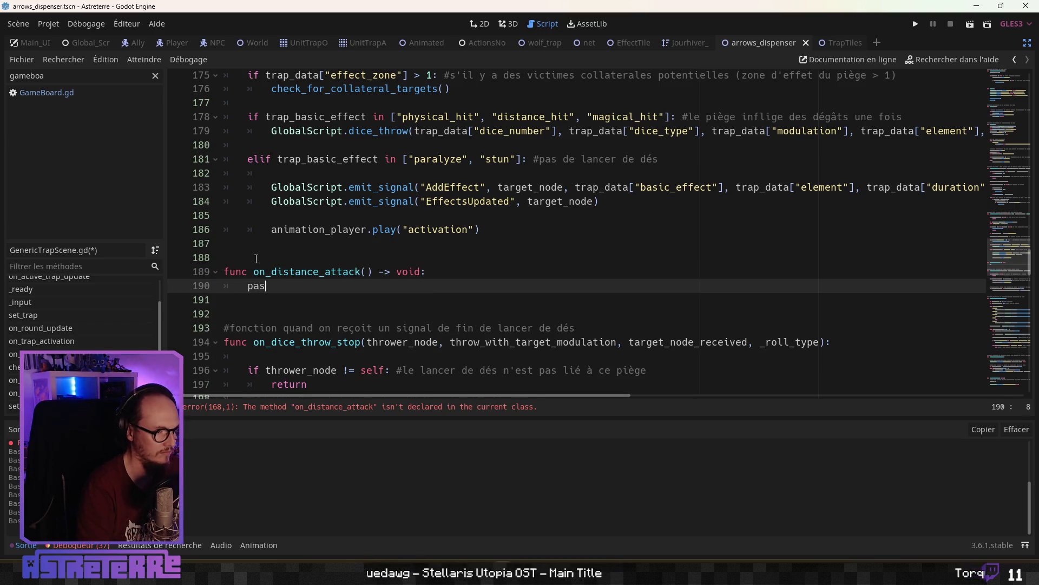
Give on_distance_attack a target_node_received : Node parameter and pass target_node_received in the call.
{"action": "scroll", "coordinate": [314, 216], "scroll_direction": "up", "scroll_amount": 6}
{"action": "left_click", "coordinate": [374, 201]}
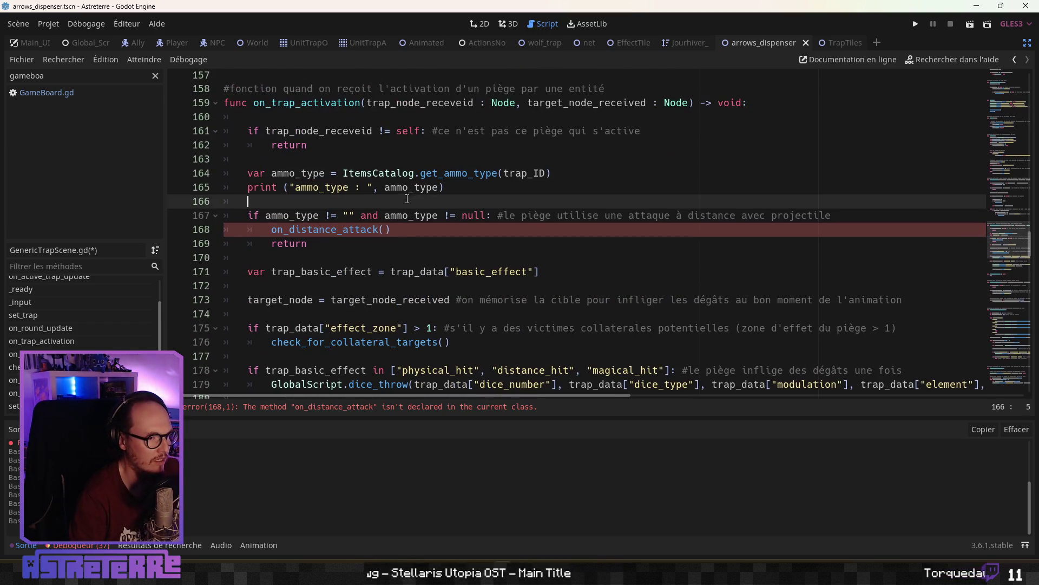
{"action": "left_click_drag", "start_coordinate": [368, 103], "coordinate": [427, 103]}
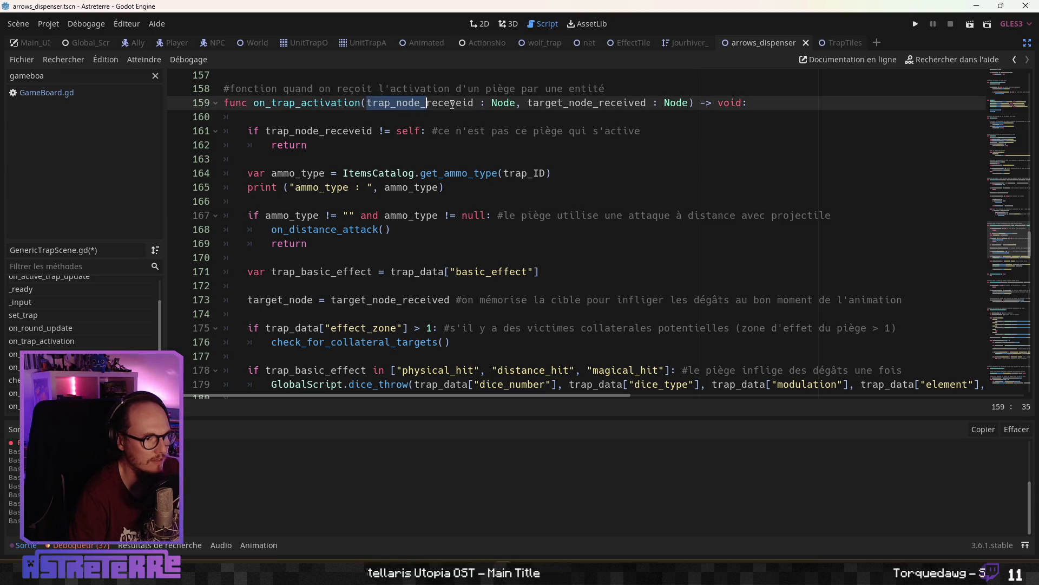
{"action": "key", "text": "Down"}
{"action": "mouse_move", "coordinate": [528, 103]}
{"action": "left_mouse_down"}
{"action": "mouse_move", "coordinate": [688, 102]}
{"action": "mouse_move", "coordinate": [647, 102]}
{"action": "left_mouse_up"}
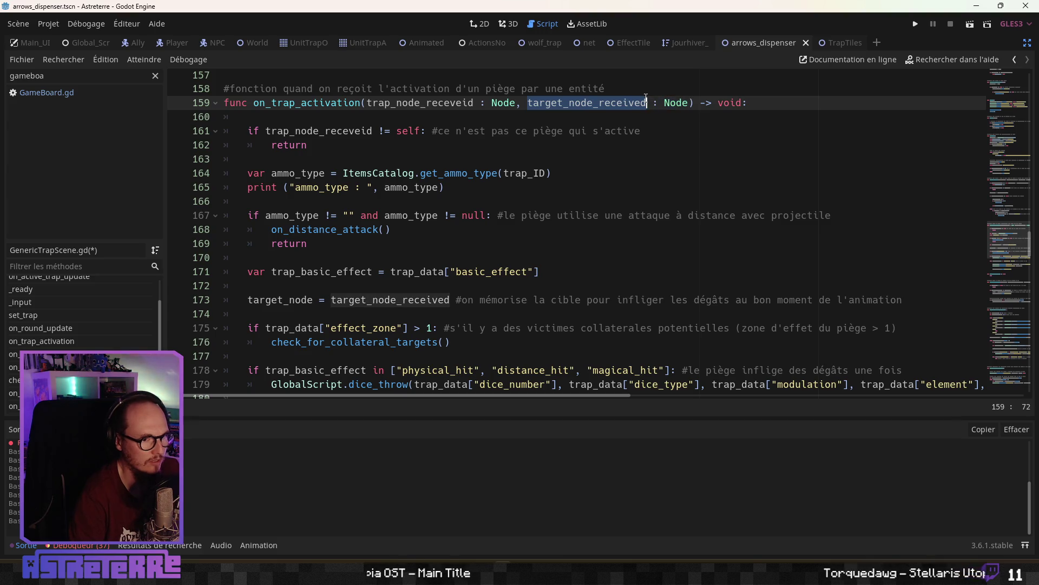
{"action": "left_click", "coordinate": [433, 300]}
{"action": "left_click", "coordinate": [389, 229]}
{"action": "scroll", "coordinate": [401, 254], "scroll_direction": "down", "scroll_amount": 6}
{"action": "type", "text": "func on_distance_attack(target_node_received) -> void"}
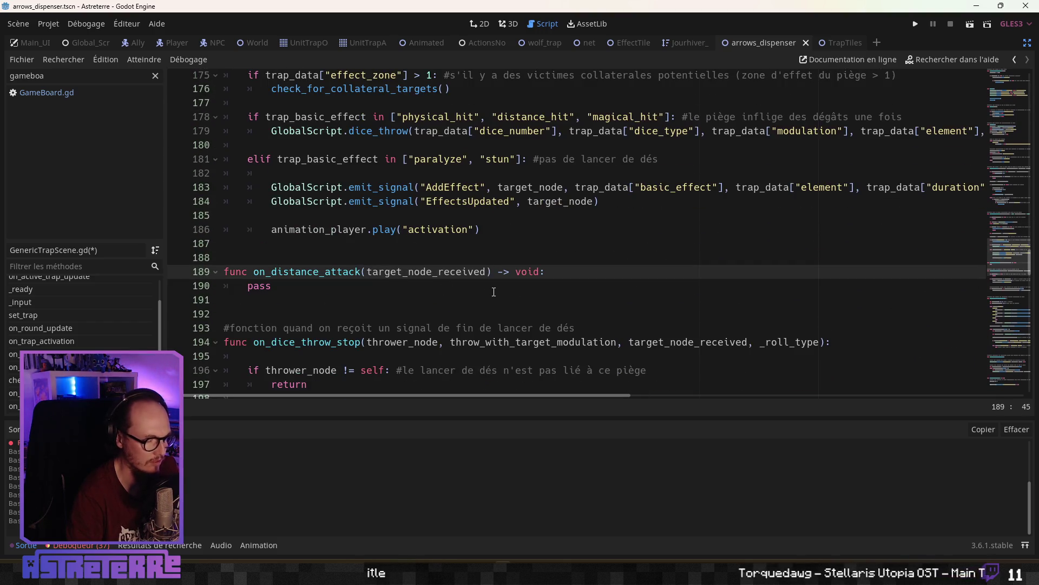
{"action": "type", "text": ":"}
{"action": "type", "text": " Node"}
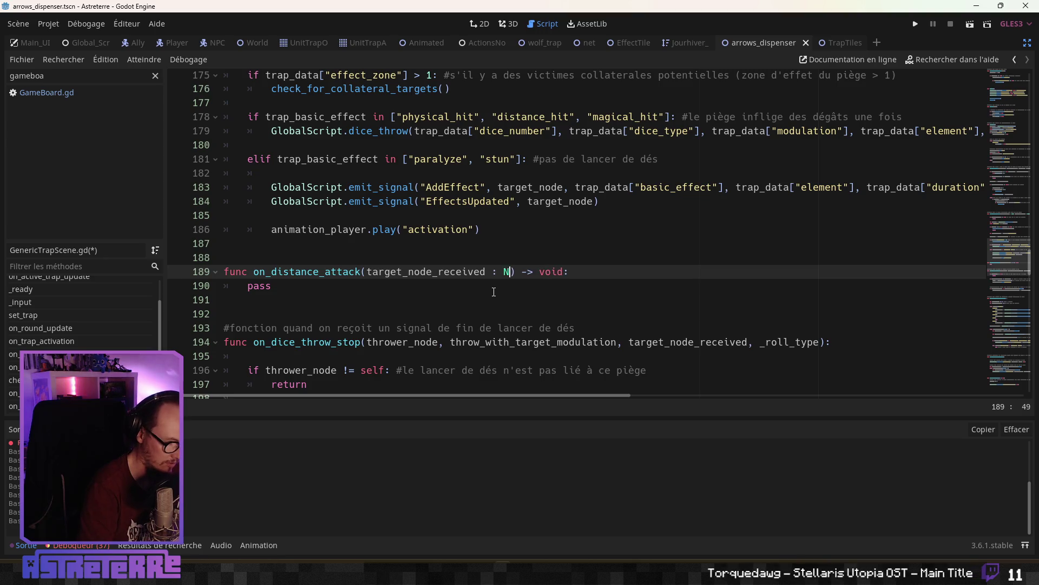
{"action": "left_click", "coordinate": [448, 201]}
{"action": "scroll", "coordinate": [381, 227], "scroll_direction": "up", "scroll_amount": 7}
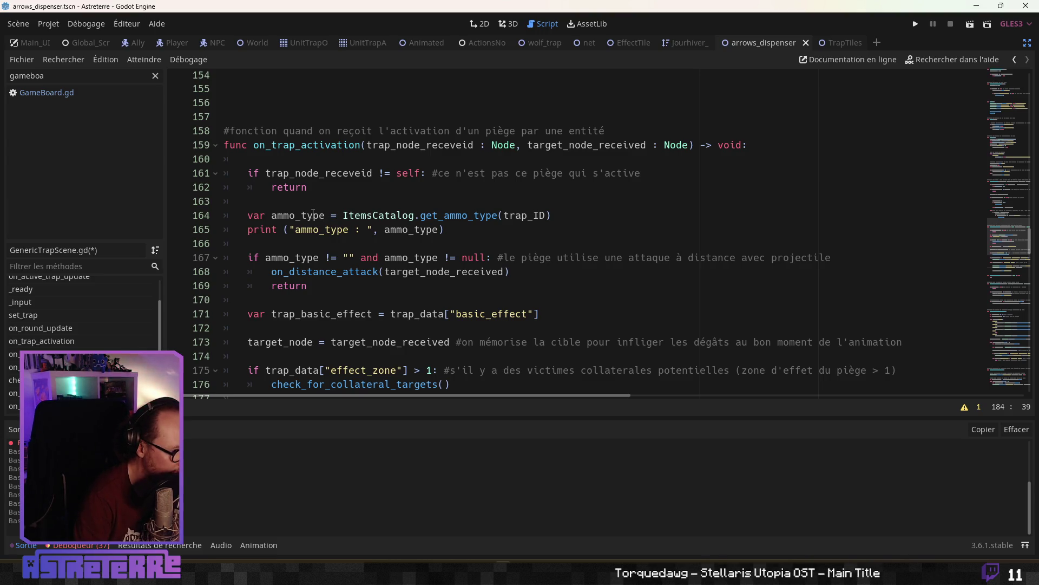
Add ammo_type as a second argument to the on_distance_attack call on line 168.
{"action": "double_click", "coordinate": [313, 215]}
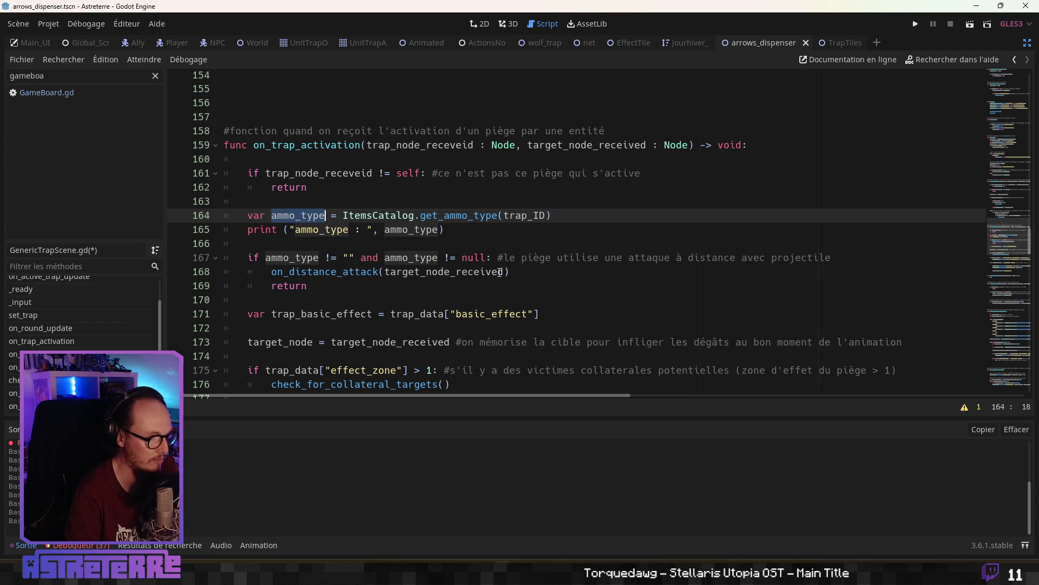
{"action": "left_click", "coordinate": [421, 267]}
{"action": "scroll", "coordinate": [427, 274], "scroll_direction": "down", "scroll_amount": 2}
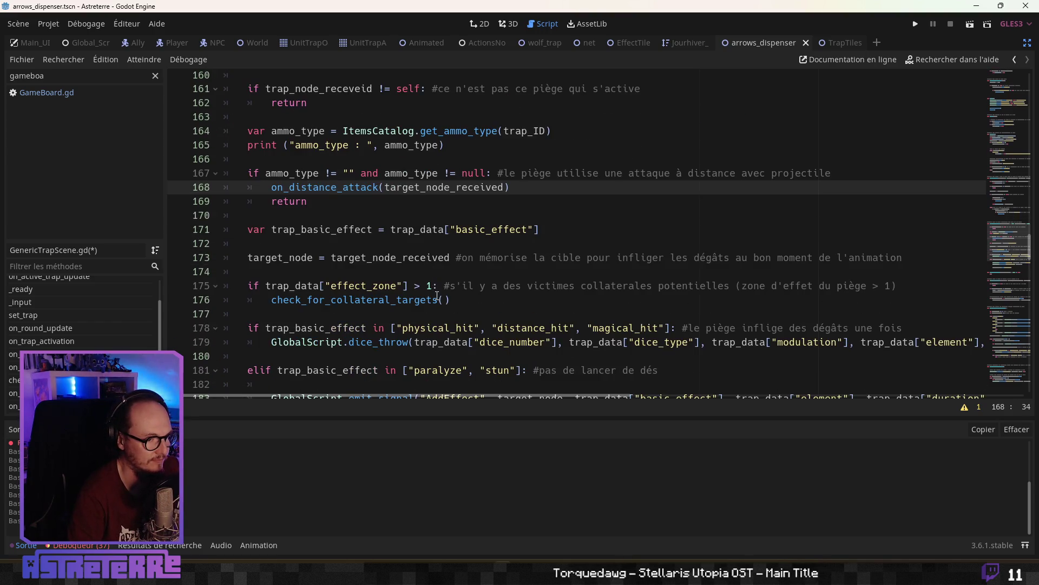
{"action": "scroll", "coordinate": [437, 296], "scroll_direction": "down", "scroll_amount": 1}
{"action": "scroll", "coordinate": [429, 276], "scroll_direction": "up", "scroll_amount": 1}
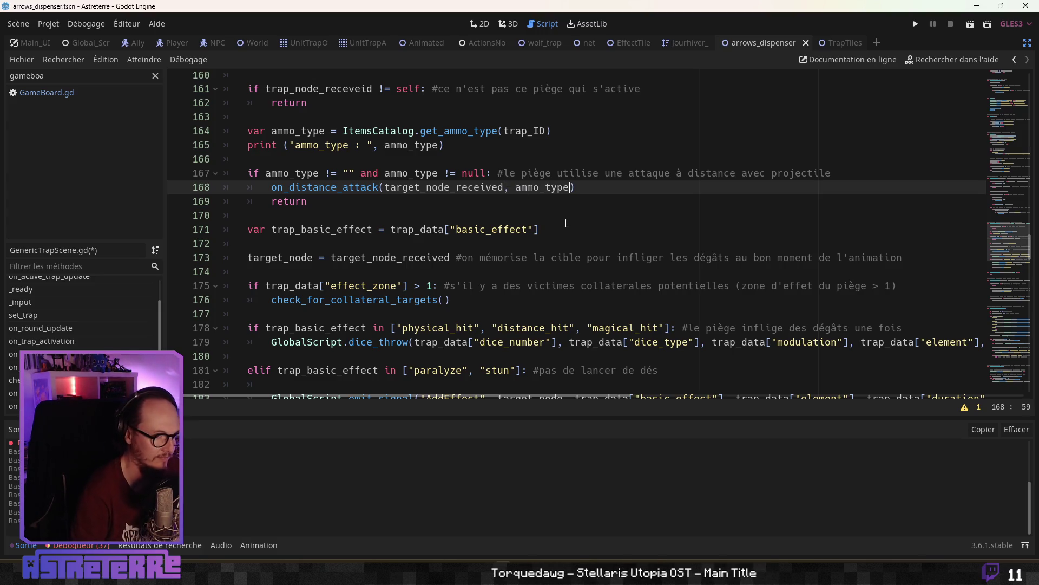
Add an ammo_type : String parameter to the on_distance_attack declaration on line 189.
{"action": "left_click", "coordinate": [548, 257]}
{"action": "scroll", "coordinate": [546, 260], "scroll_direction": "down", "scroll_amount": 5}
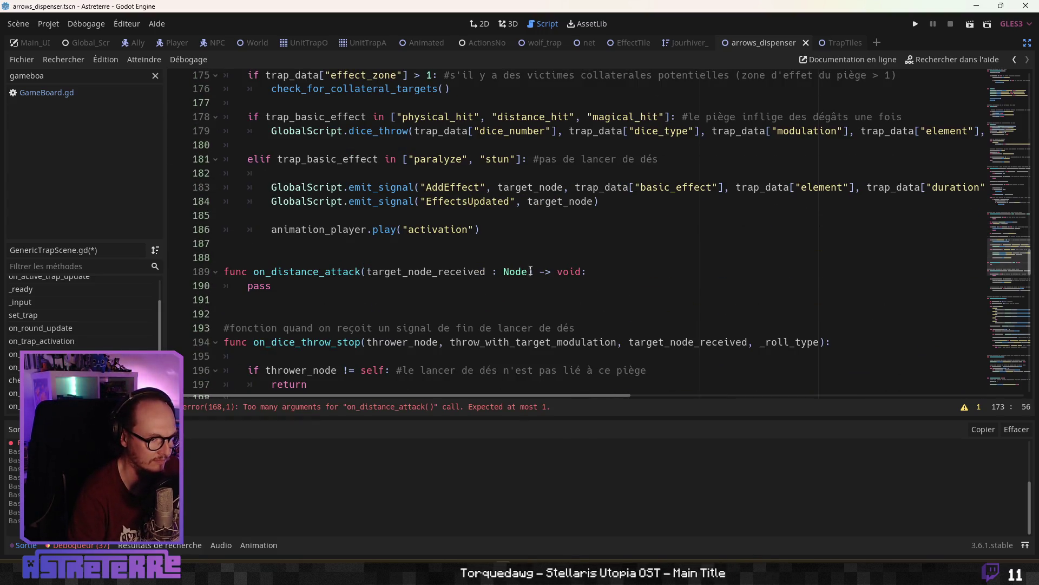
{"action": "left_click", "coordinate": [530, 273]}
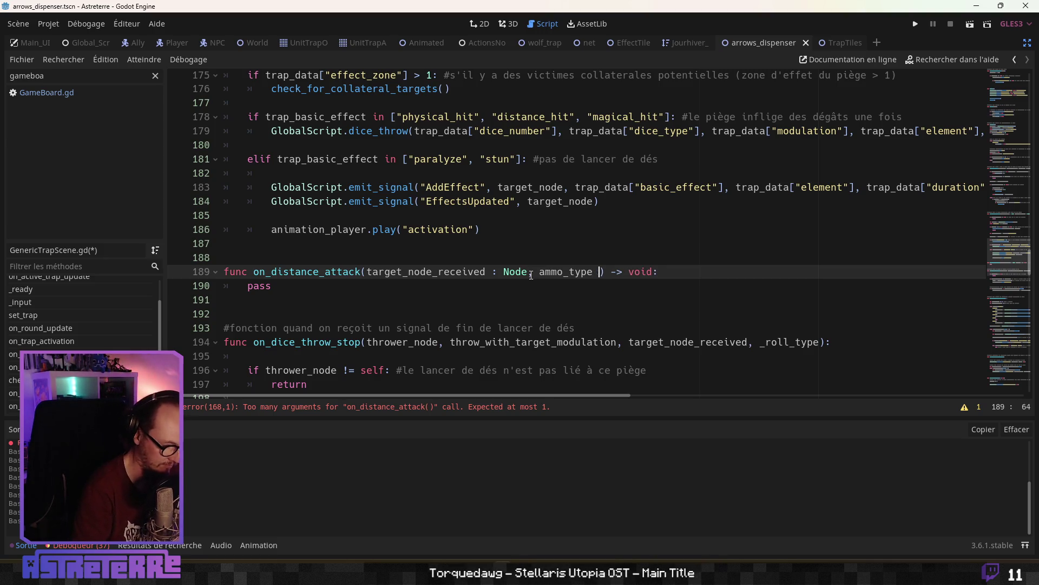
{"action": "type", "text": ": String"}
{"action": "left_click", "coordinate": [476, 231]}
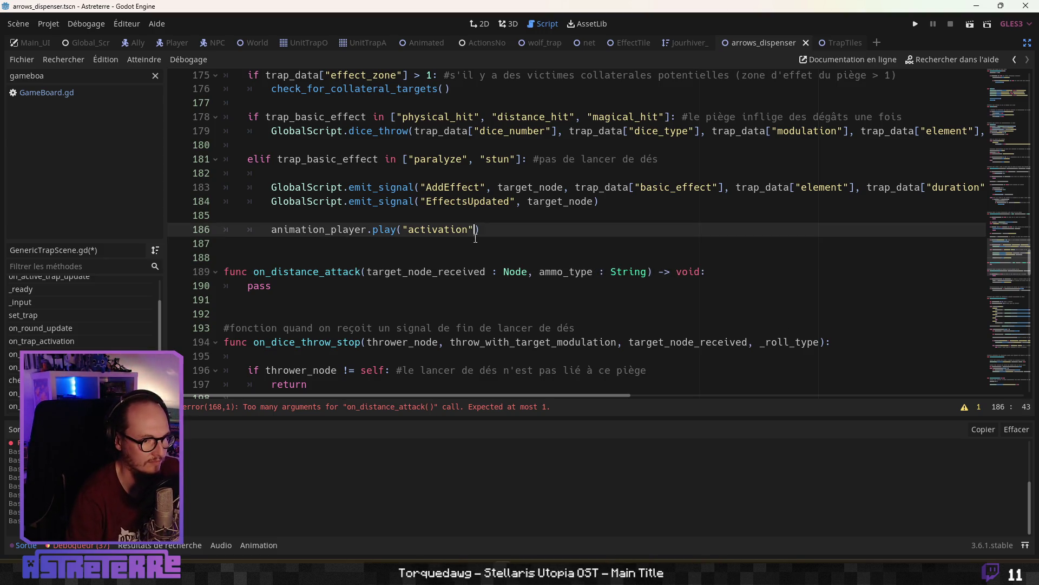
{"action": "left_click", "coordinate": [382, 285]}
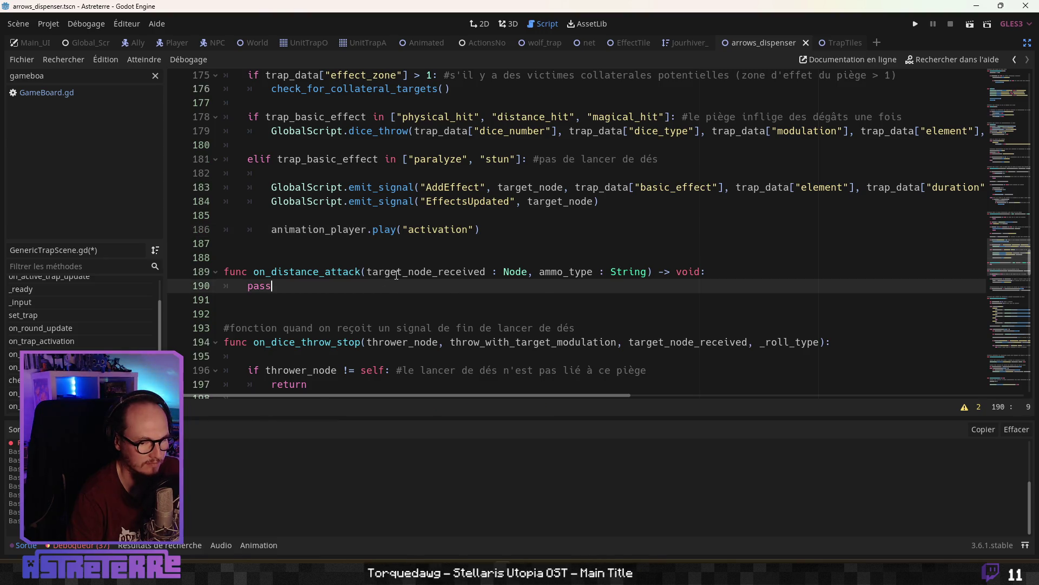
Recheck the return after on_distance_attack, then go to the empty line above the function declaration.
{"action": "scroll", "coordinate": [396, 275], "scroll_direction": "up", "scroll_amount": 2}
{"action": "left_click", "coordinate": [414, 245]}
{"action": "scroll", "coordinate": [408, 273], "scroll_direction": "up", "scroll_amount": 3}
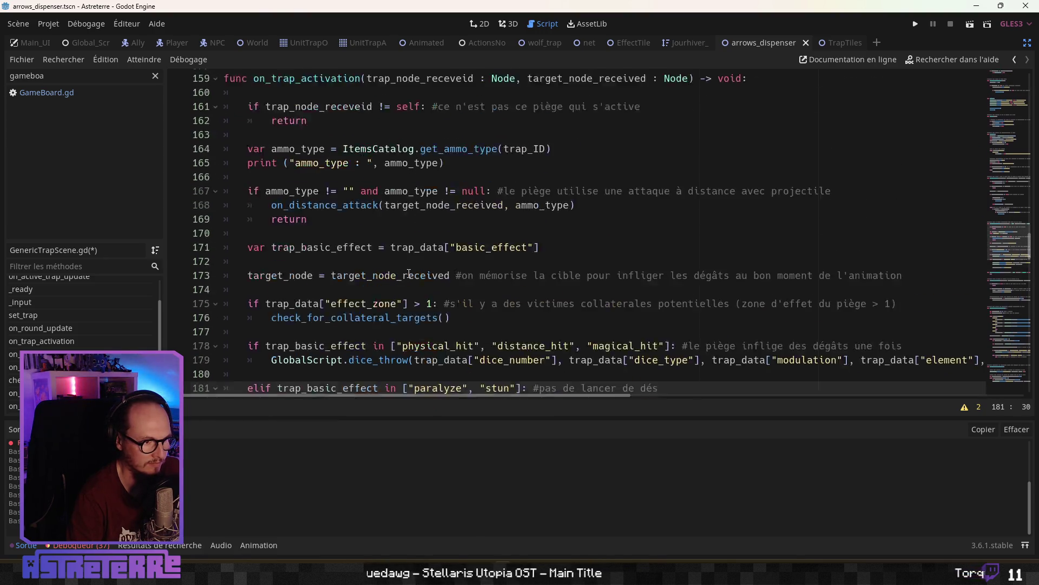
{"action": "scroll", "coordinate": [409, 273], "scroll_direction": "up", "scroll_amount": 2}
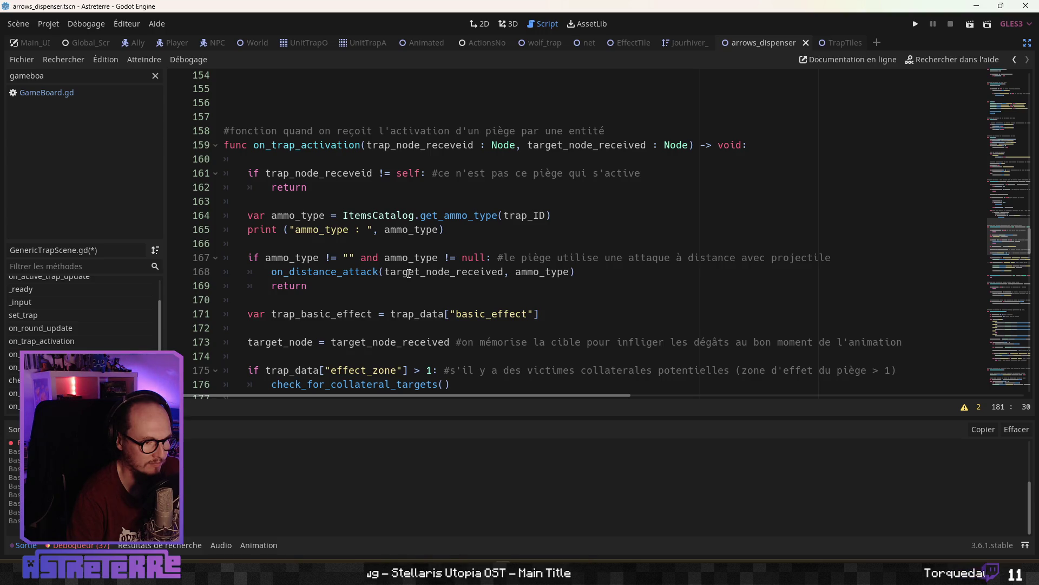
{"action": "scroll", "coordinate": [409, 273], "scroll_direction": "down", "scroll_amount": 1}
{"action": "left_click", "coordinate": [383, 274]}
{"action": "left_click", "coordinate": [314, 244]}
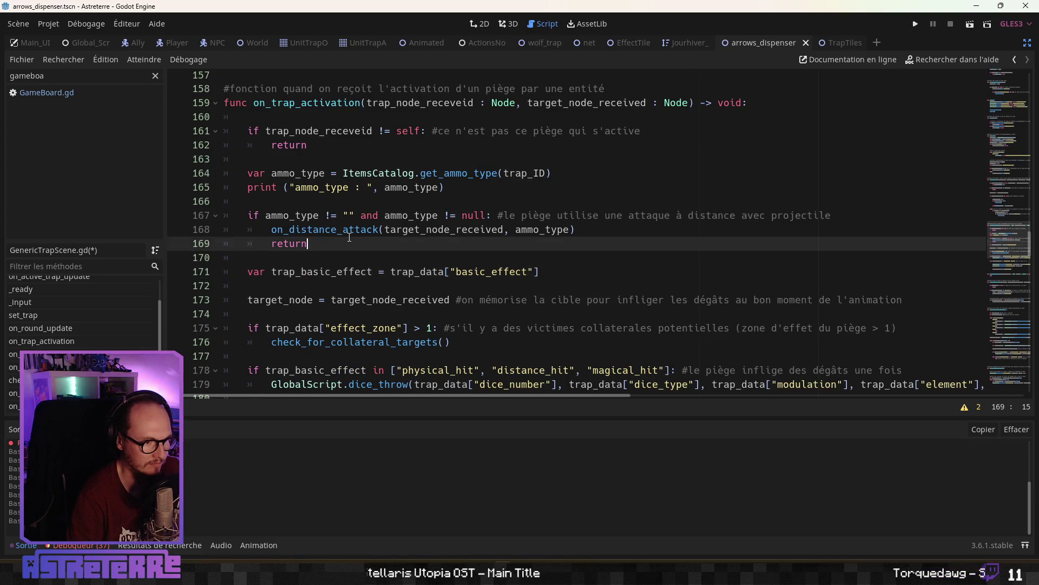
{"action": "scroll", "coordinate": [303, 271], "scroll_direction": "down", "scroll_amount": 5}
{"action": "left_click", "coordinate": [277, 294]}
Add the comment about firing a projectile toward the target above on_distance_attack, add a blank line after pass, and save.
{"action": "key", "text": "Return"}
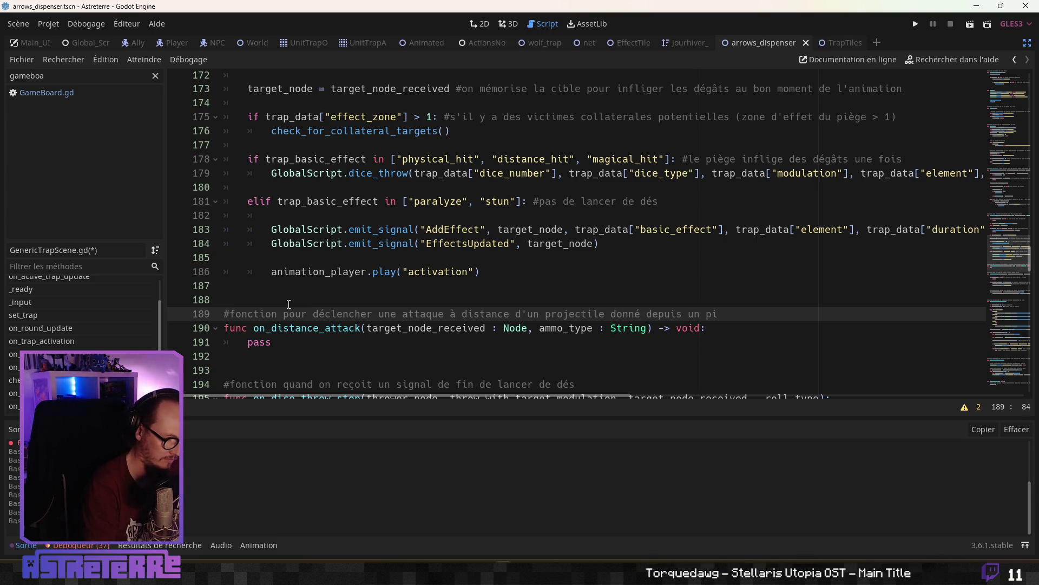
{"action": "scroll", "coordinate": [512, 301], "scroll_direction": "down", "scroll_amount": 2}
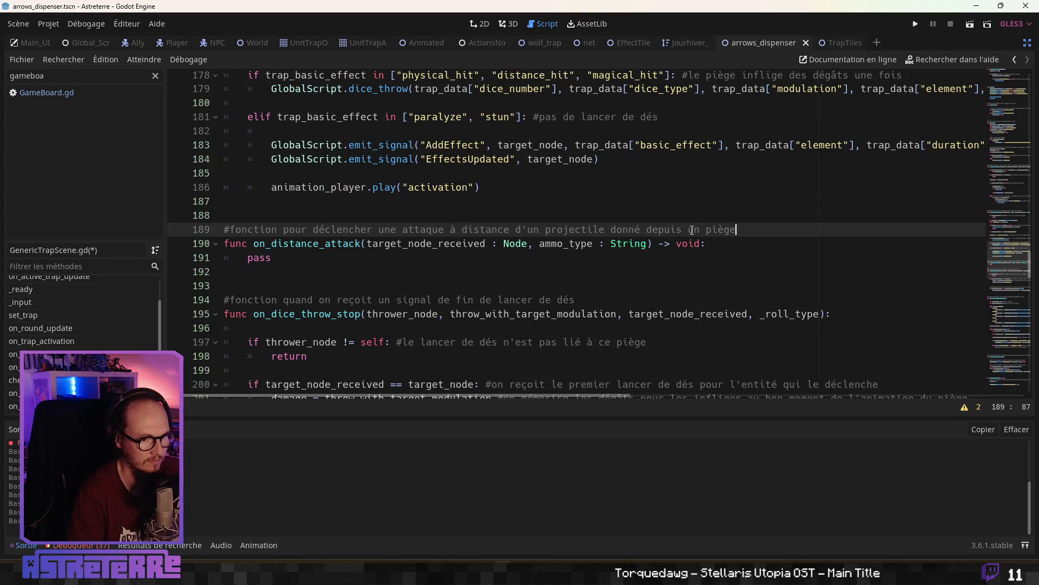
{"action": "double_click", "coordinate": [692, 230]}
{"action": "type", "text": "le"}
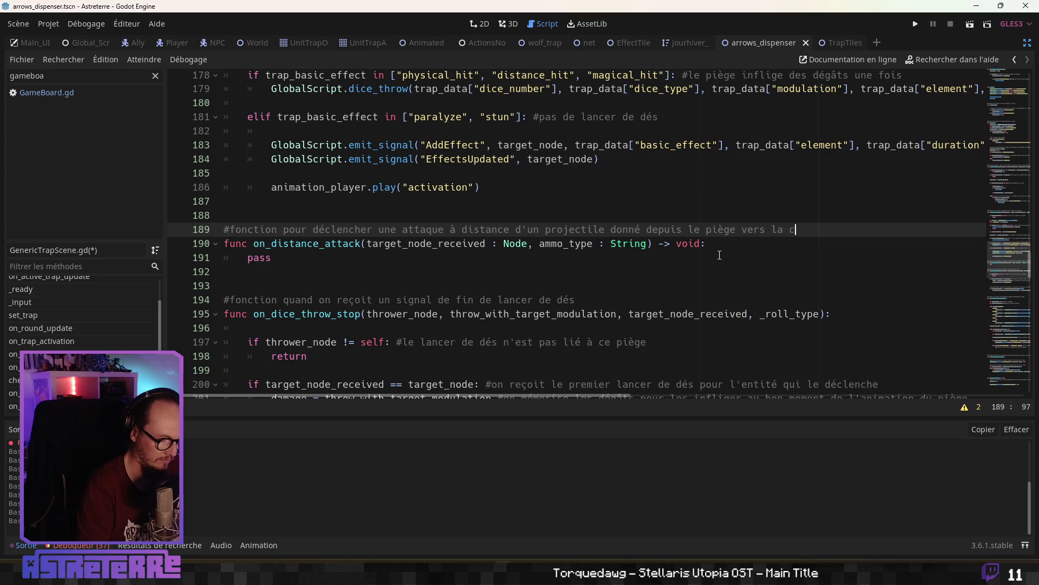
{"action": "left_click", "coordinate": [453, 267]}
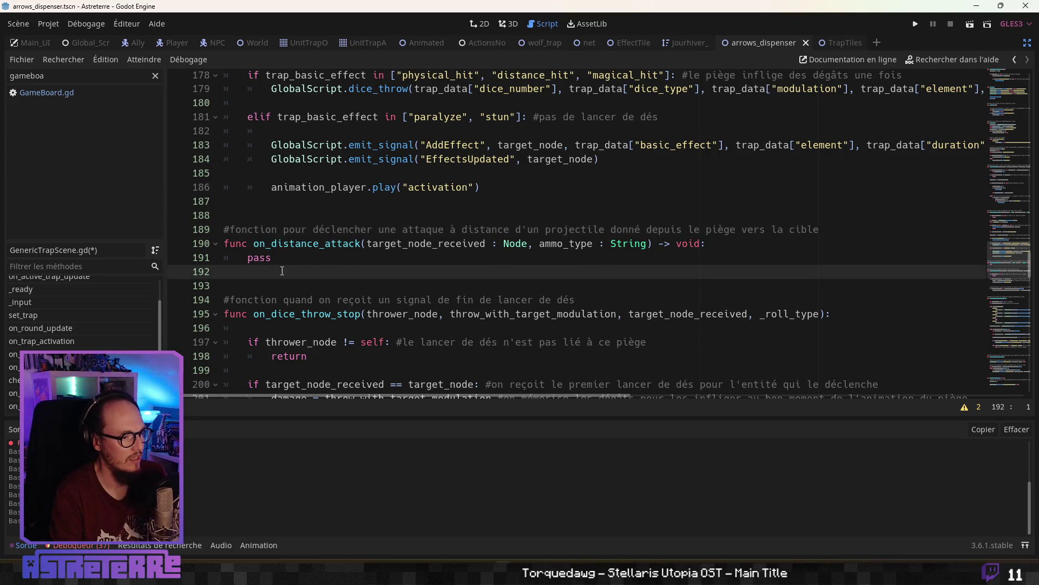
{"action": "key", "text": "Return"}
{"action": "left_click", "coordinate": [482, 265]}
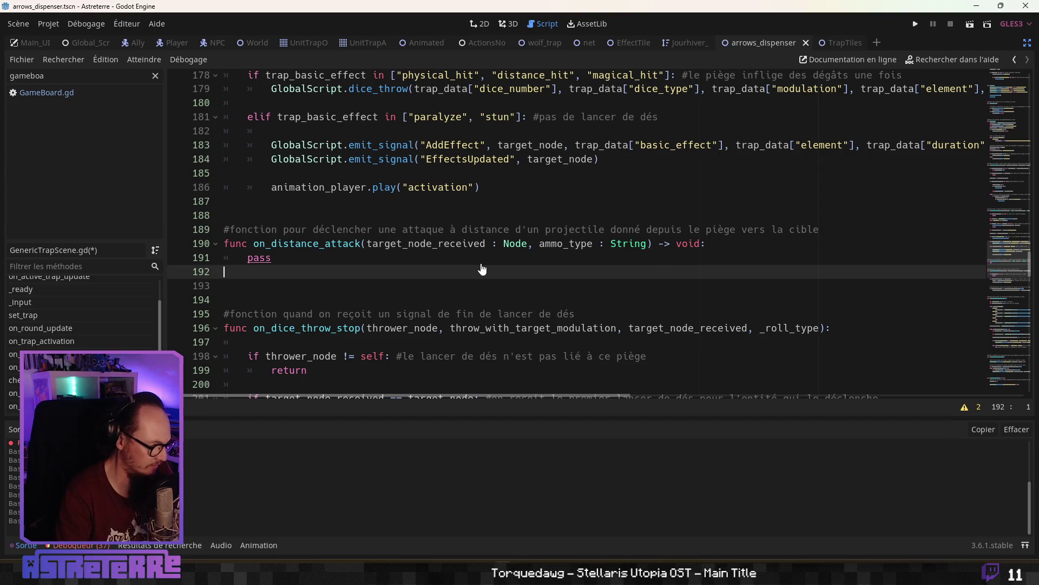
{"action": "key", "text": "ctrl+s"}
Trace where ammo_type is used and jump to the get_ammo_type function in Items_Catalog.gd.
{"action": "key", "text": "Up"}
{"action": "key", "text": "Up"}
{"action": "key", "text": "Up"}
{"action": "scroll", "coordinate": [507, 256], "scroll_direction": "up", "scroll_amount": 4}
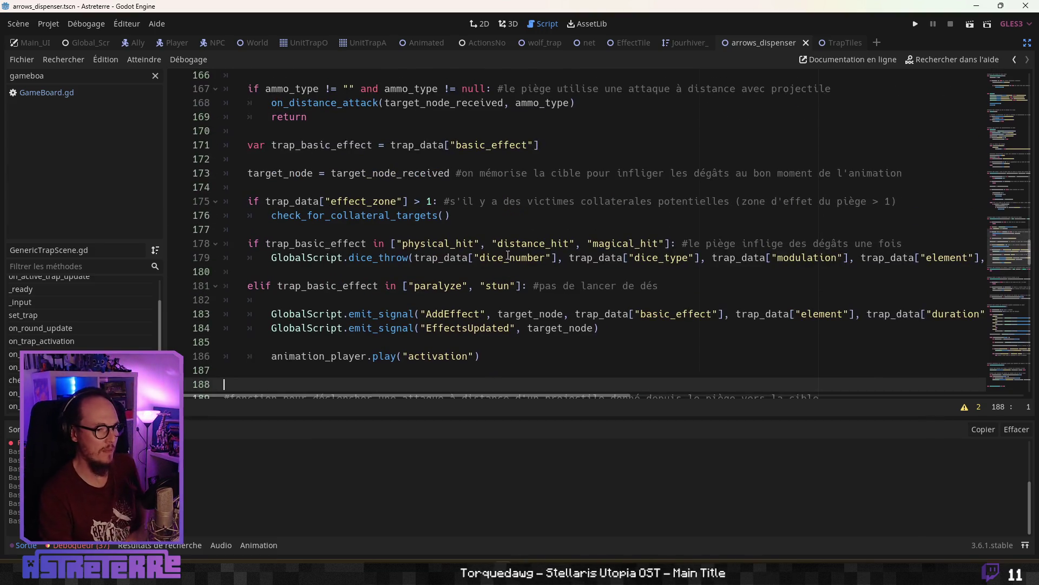
{"action": "scroll", "coordinate": [474, 183], "scroll_direction": "up", "scroll_amount": 2}
{"action": "double_click", "coordinate": [319, 145]}
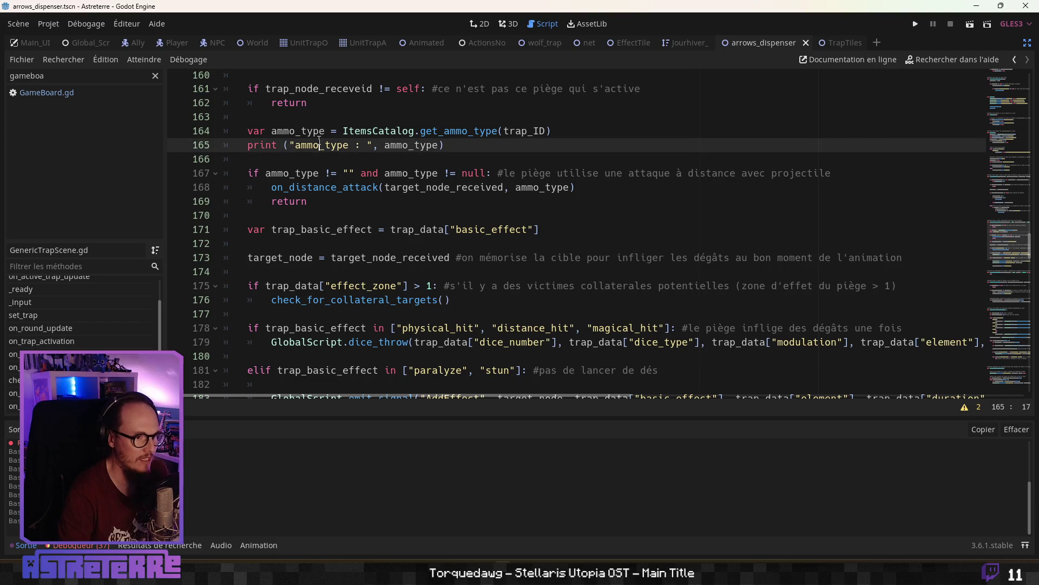
{"action": "left_click", "coordinate": [504, 173]}
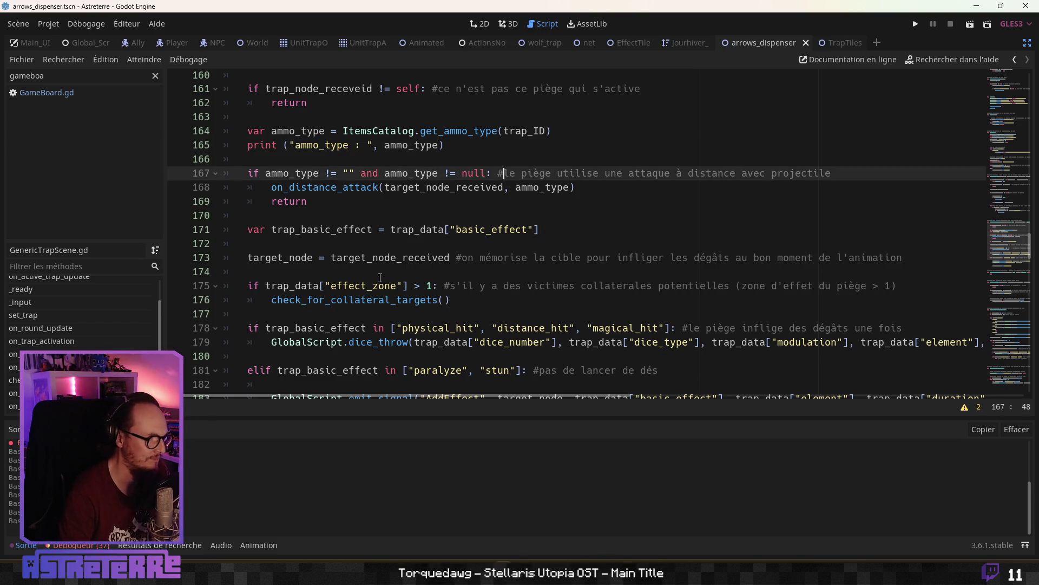
{"action": "left_click", "coordinate": [433, 131], "text": "ctrl"}
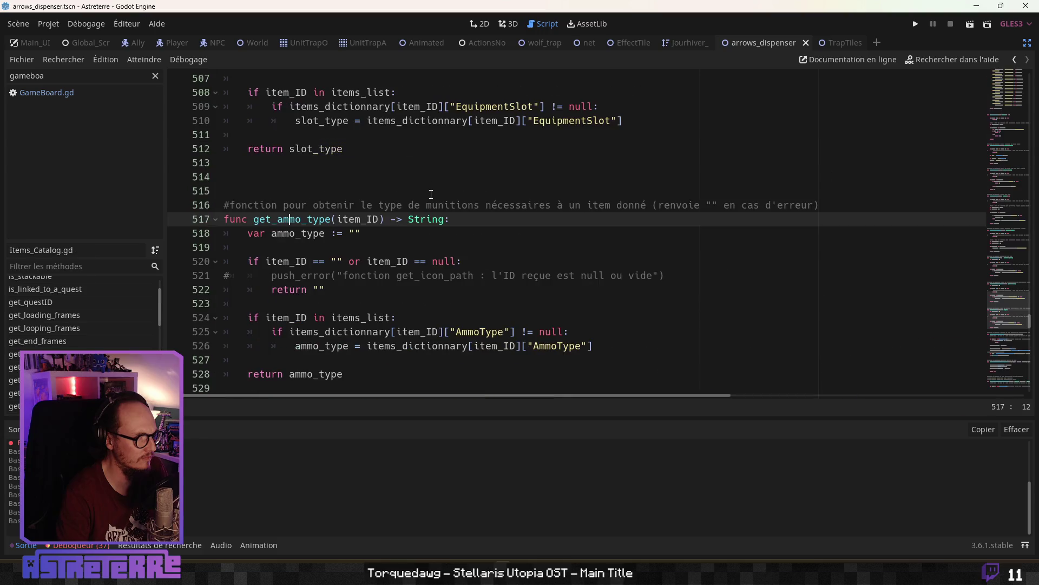
Inspect get_ammo_type's empty-ID early return and commented-out error line, then run the project with F5.
{"action": "left_click", "coordinate": [372, 299]}
{"action": "scroll", "coordinate": [369, 295], "scroll_direction": "down", "scroll_amount": 1}
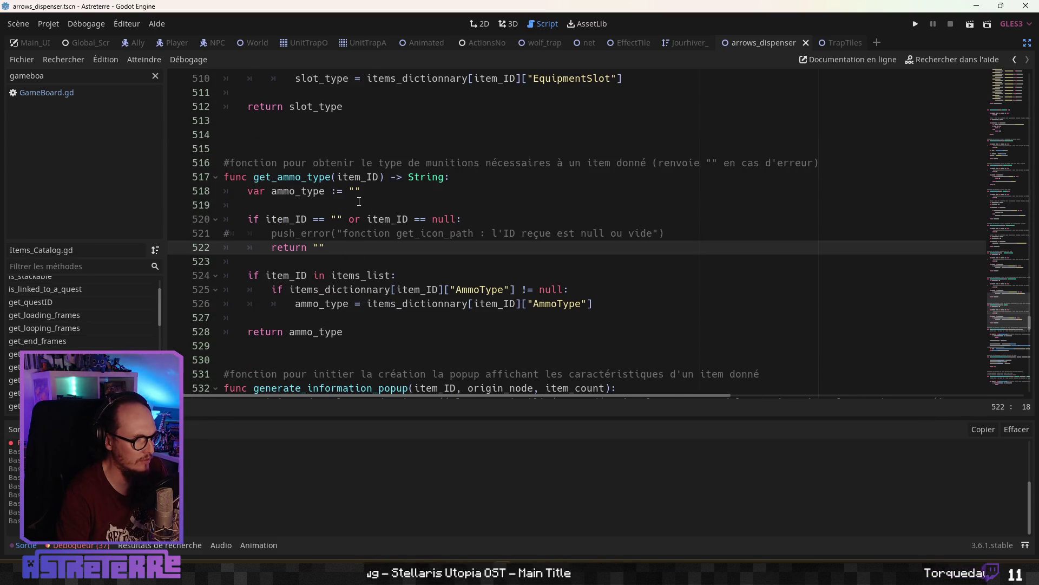
{"action": "left_click", "coordinate": [359, 194]}
{"action": "left_click", "coordinate": [412, 238]}
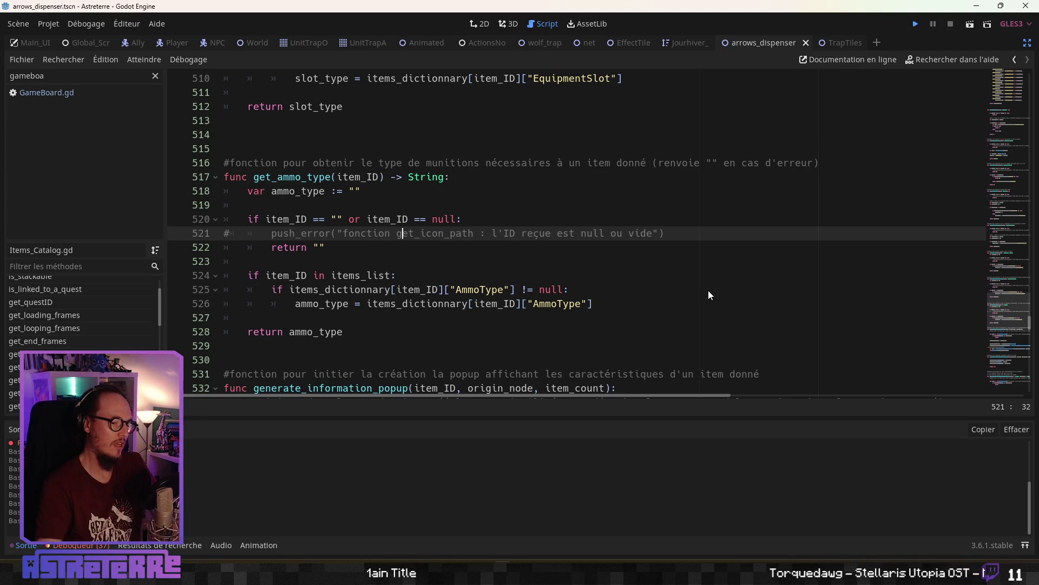
{"action": "key", "text": "F5"}
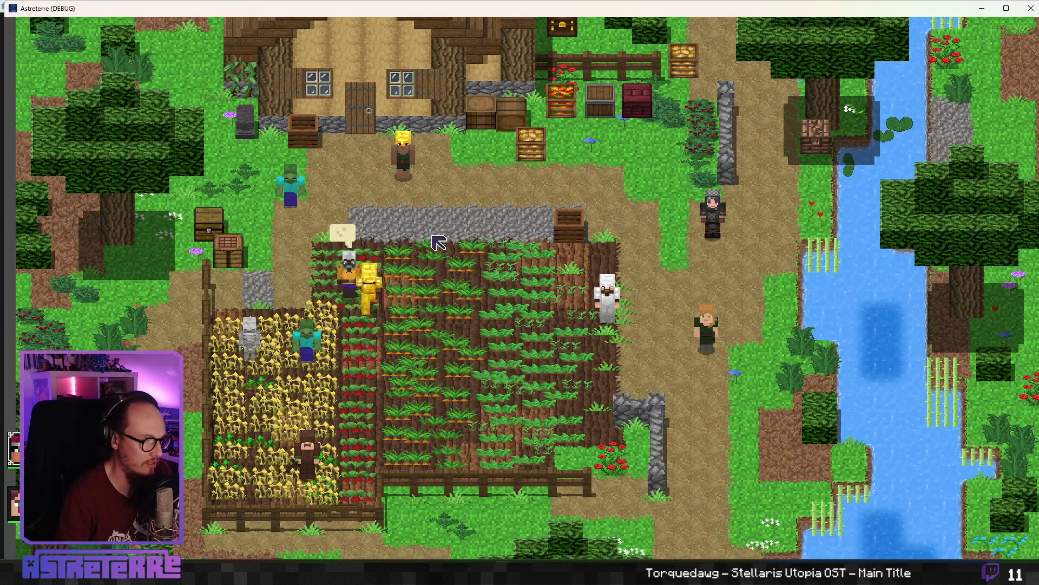
Unequip the gold helmet, chestplate and leggings, then the next member's iron helmet, chestplate and leggings.
{"action": "key", "text": "i"}
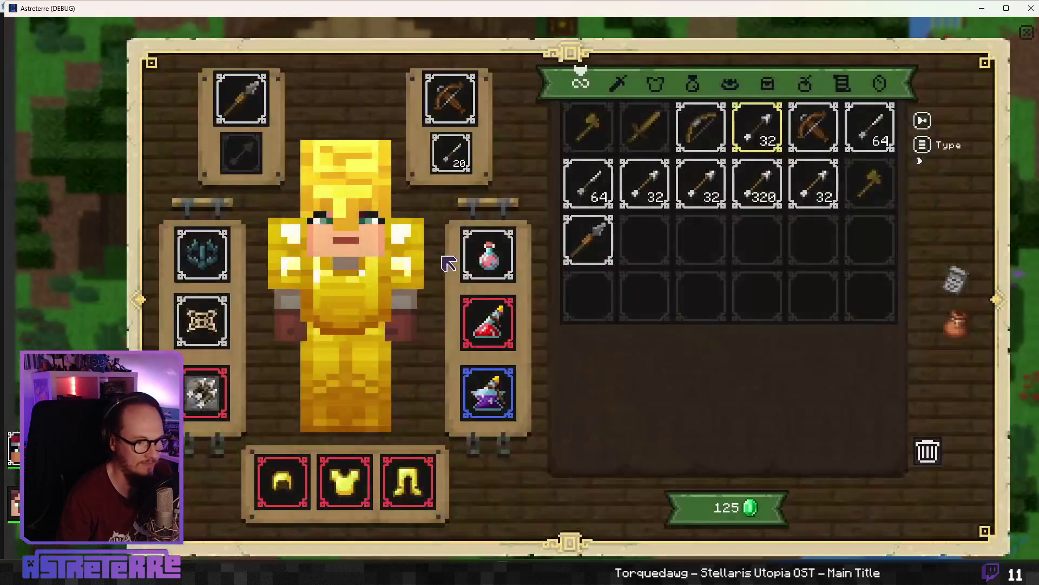
{"action": "left_click", "coordinate": [282, 480]}
{"action": "left_click", "coordinate": [326, 490]}
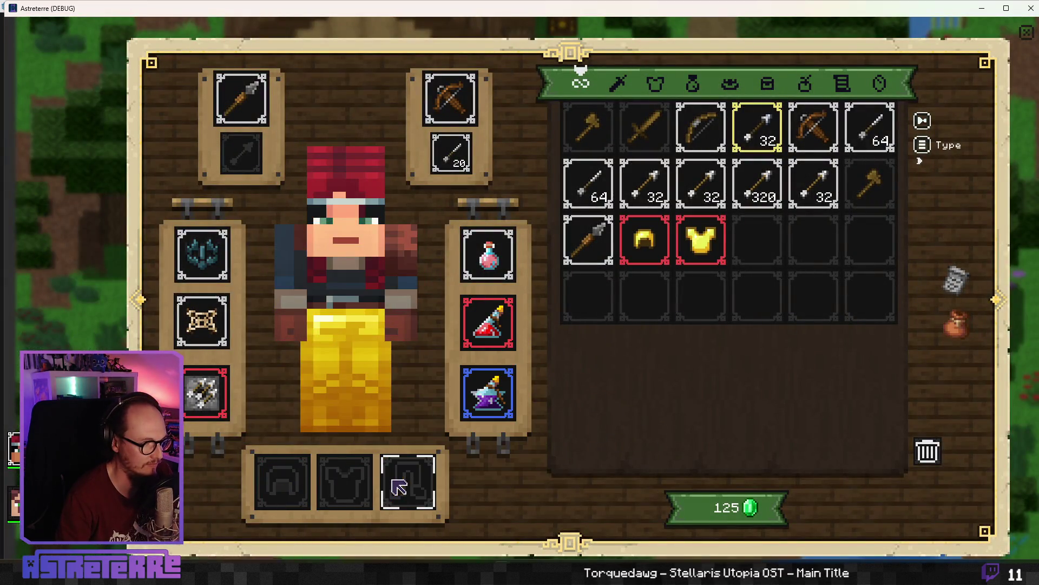
{"action": "left_click", "coordinate": [406, 479]}
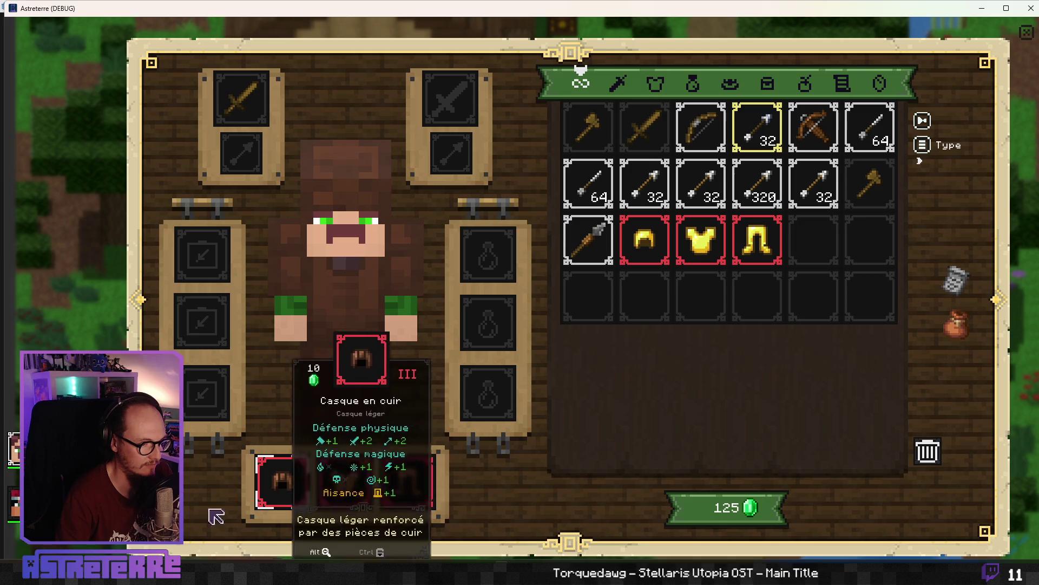
{"action": "key", "text": "1"}
{"action": "left_click", "coordinate": [359, 493]}
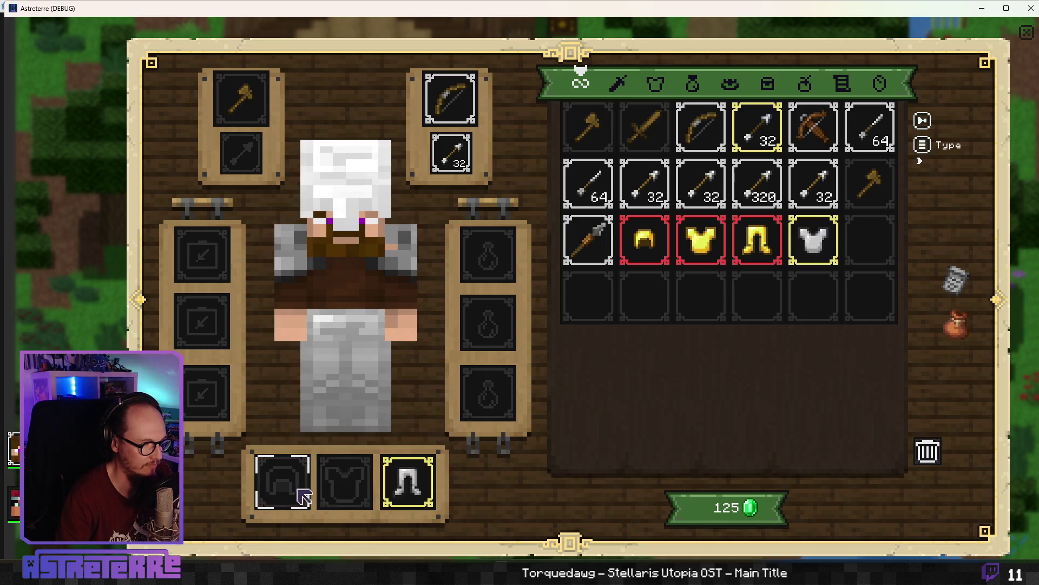
{"action": "left_click", "coordinate": [283, 480]}
{"action": "left_click", "coordinate": [406, 479]}
{"action": "key", "text": "i"}
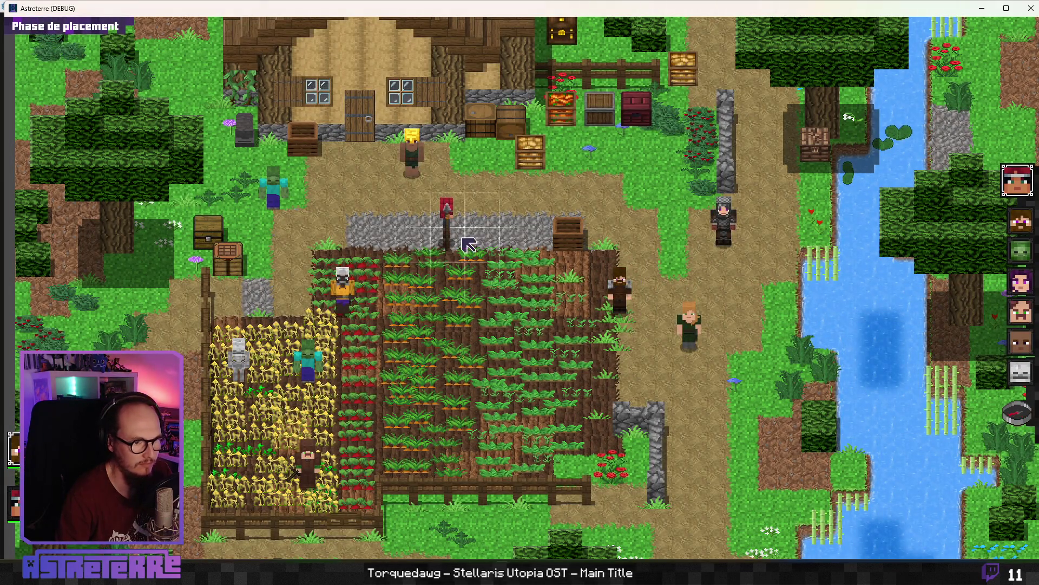
Reposition the unit, start combat, place a wolf trap in front of Alex, and try placing another trap.
{"action": "left_click", "coordinate": [514, 291]}
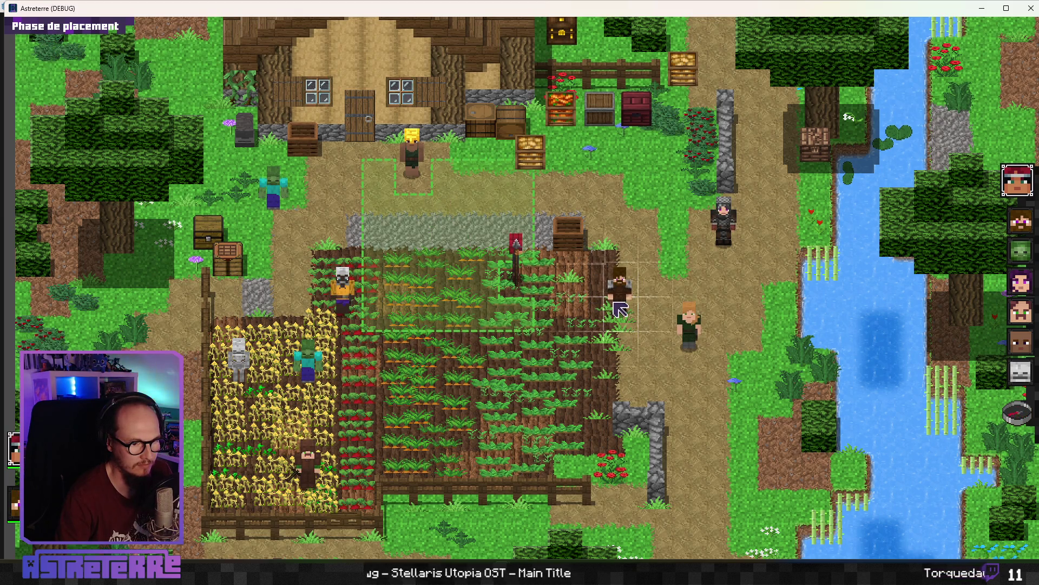
{"action": "left_click", "coordinate": [1016, 413]}
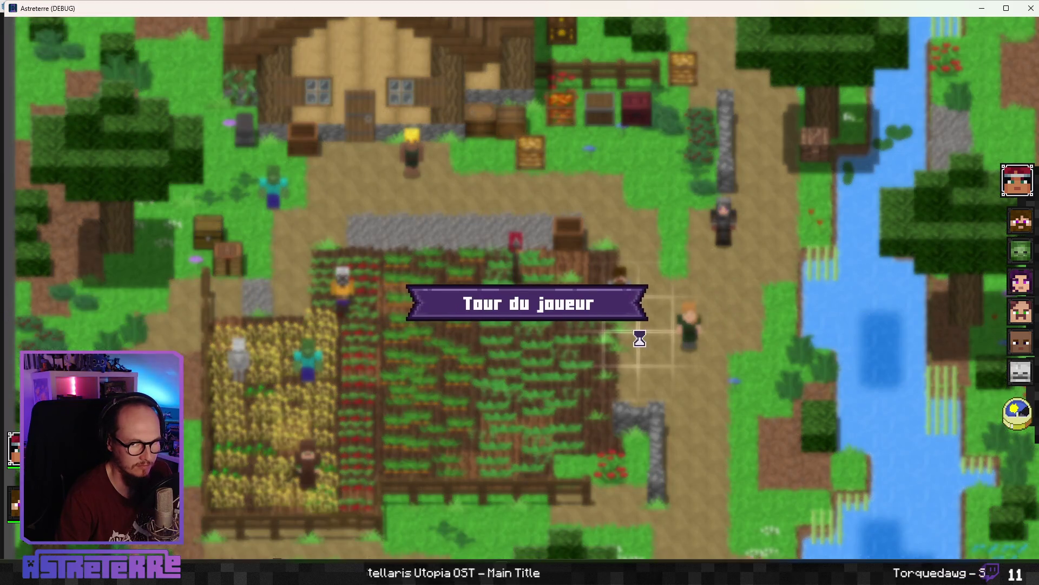
{"action": "left_click", "coordinate": [614, 549]}
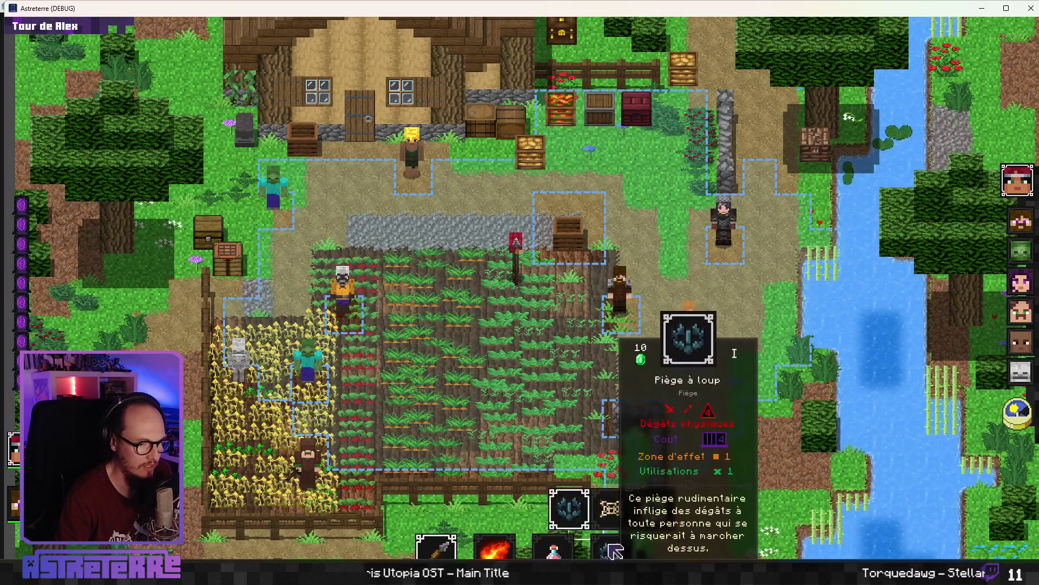
{"action": "left_click", "coordinate": [568, 509]}
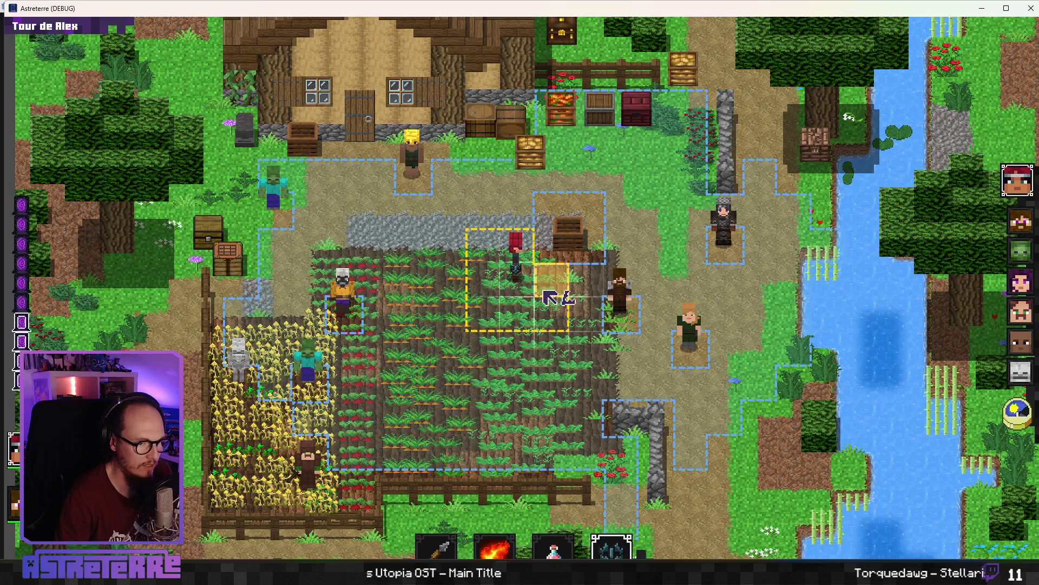
{"action": "left_click", "coordinate": [519, 316]}
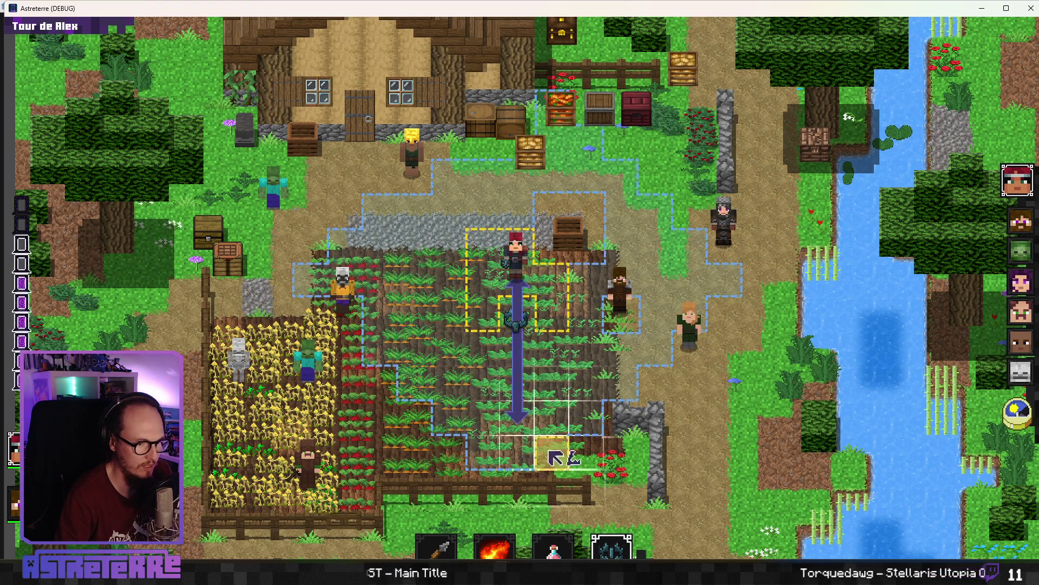
{"action": "left_click", "coordinate": [612, 550]}
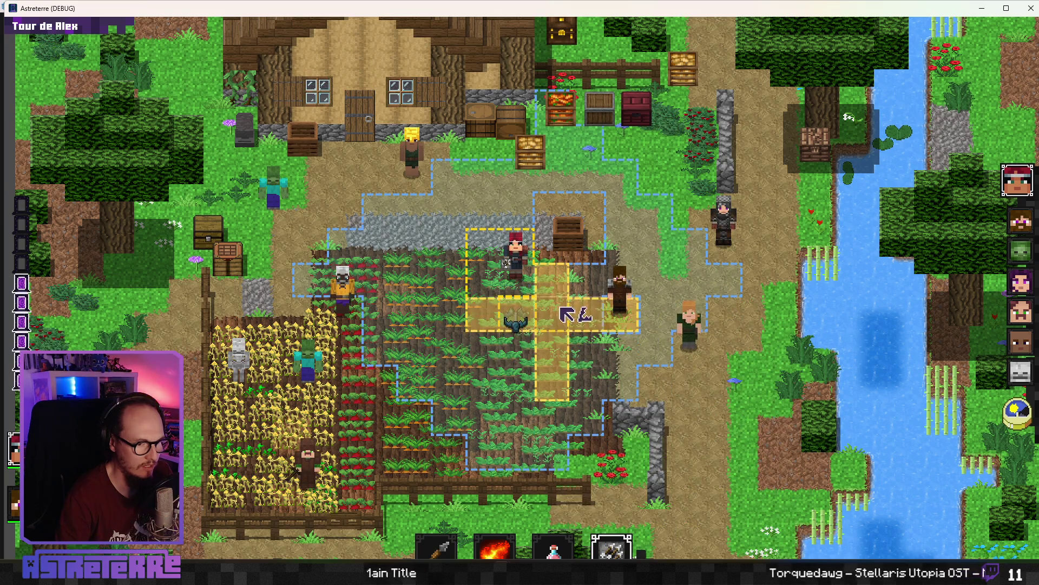
{"action": "left_click", "coordinate": [563, 341]}
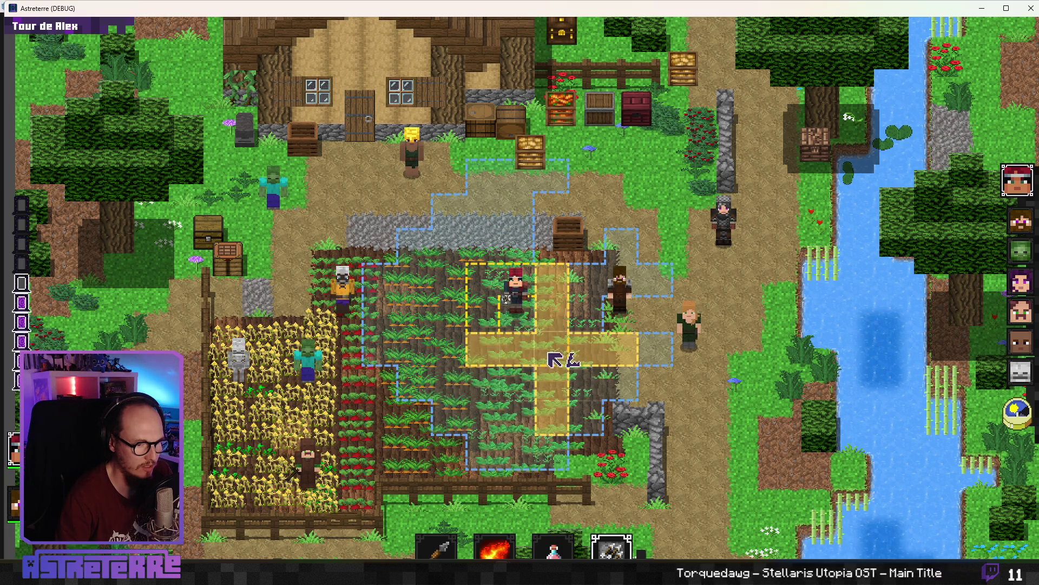
{"action": "left_click", "coordinate": [552, 357]}
Run 'add action_points 10' in the debug console, then minimize the game.
{"action": "key", "text": "Return"}
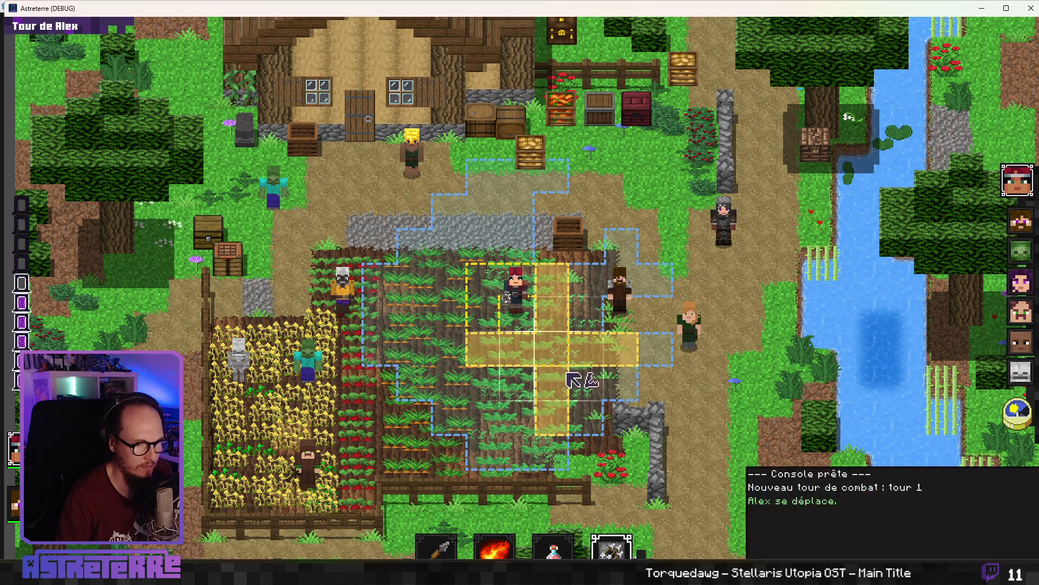
{"action": "key", "text": "super+Up"}
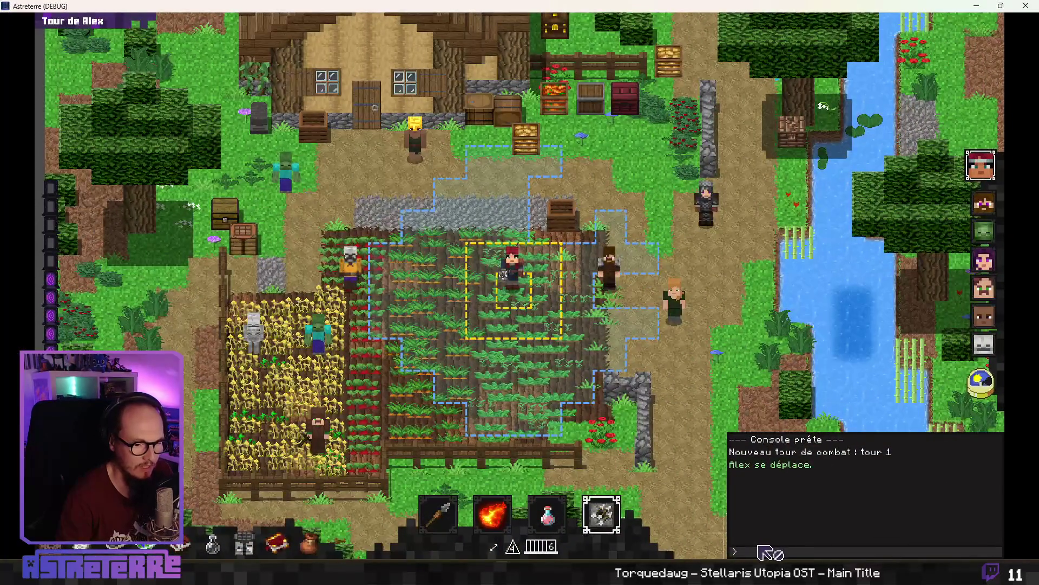
{"action": "left_click", "coordinate": [757, 547]}
{"action": "type", "text": "add "}
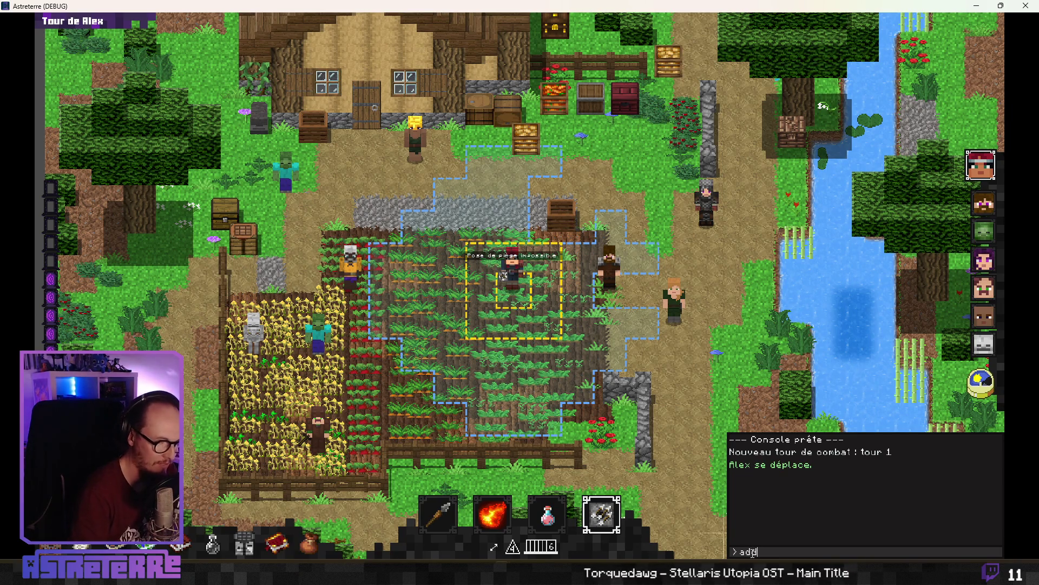
{"action": "type", "text": "action_points 10"}
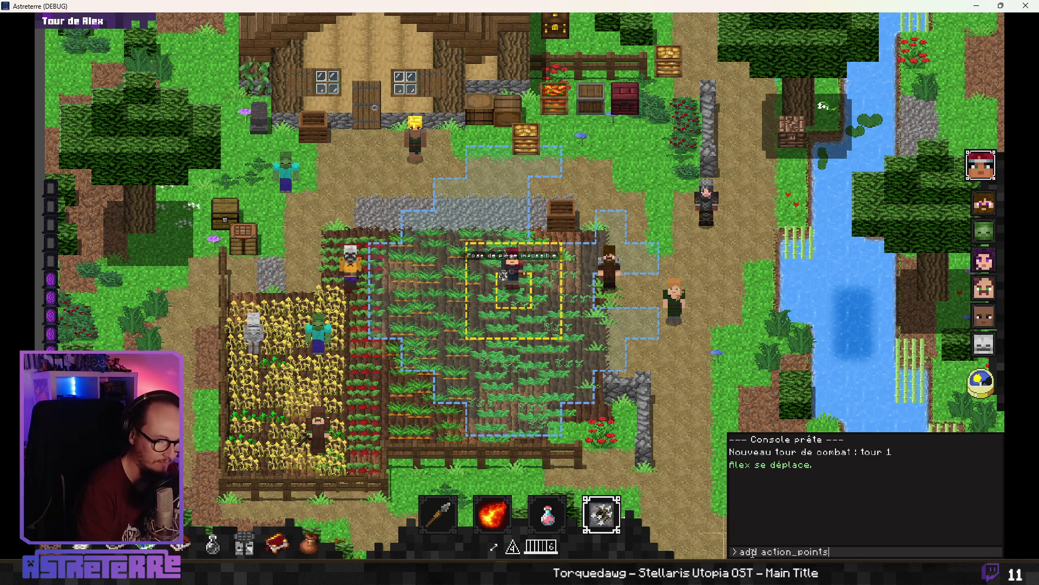
{"action": "key", "text": "Return"}
{"action": "key", "text": "Escape"}
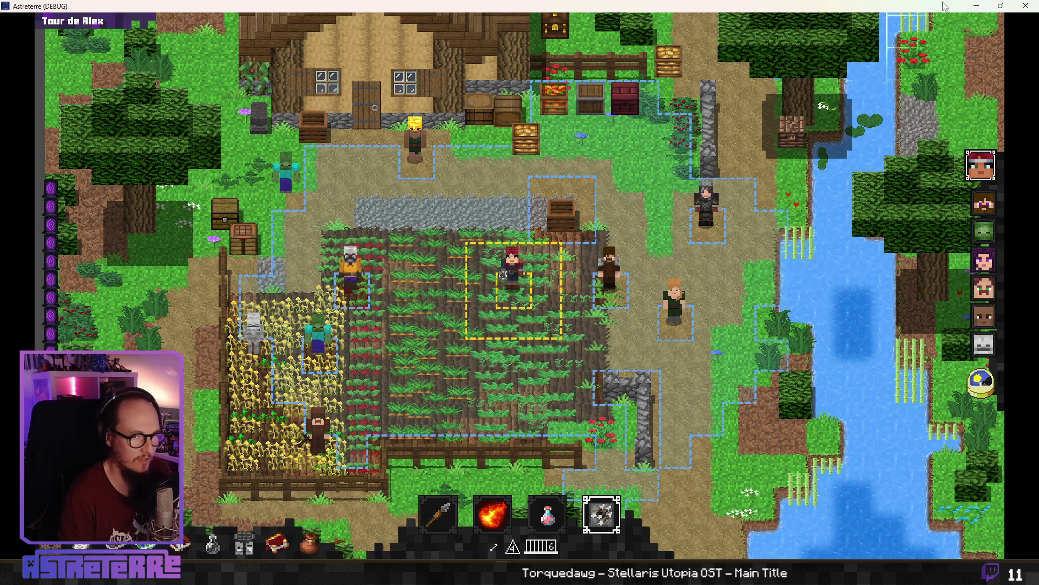
{"action": "left_click", "coordinate": [978, 7]}
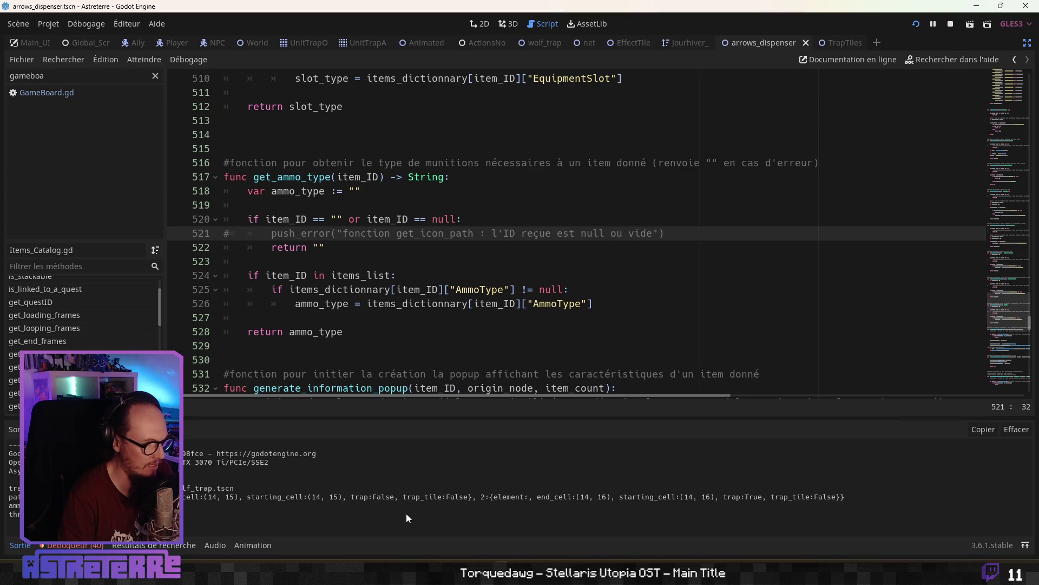
Place the trap on the tile beside Alex and end Alex's turn.
{"action": "left_click", "coordinate": [412, 573]}
{"action": "left_click", "coordinate": [555, 335]}
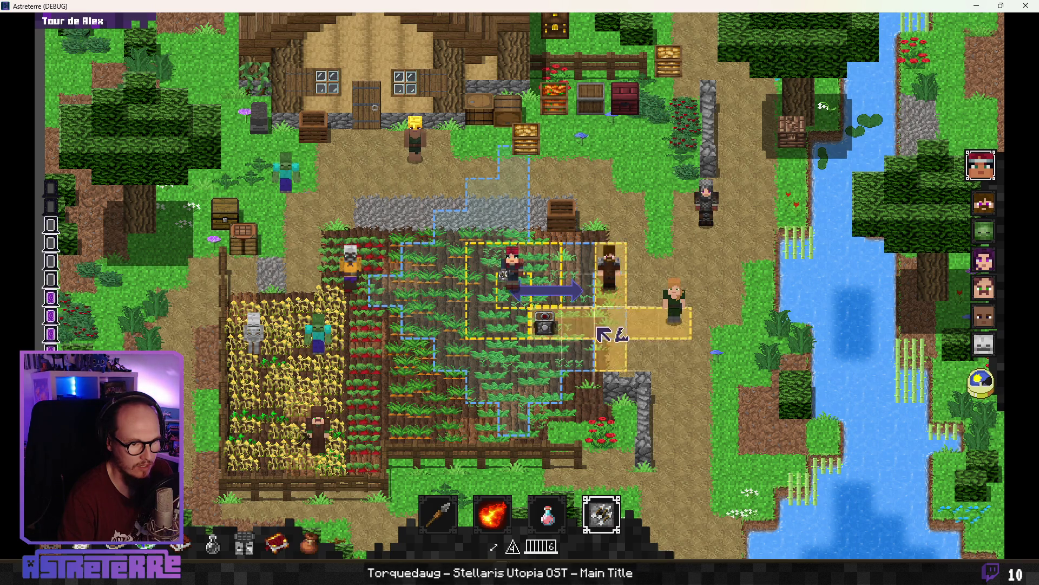
{"action": "left_click", "coordinate": [981, 382]}
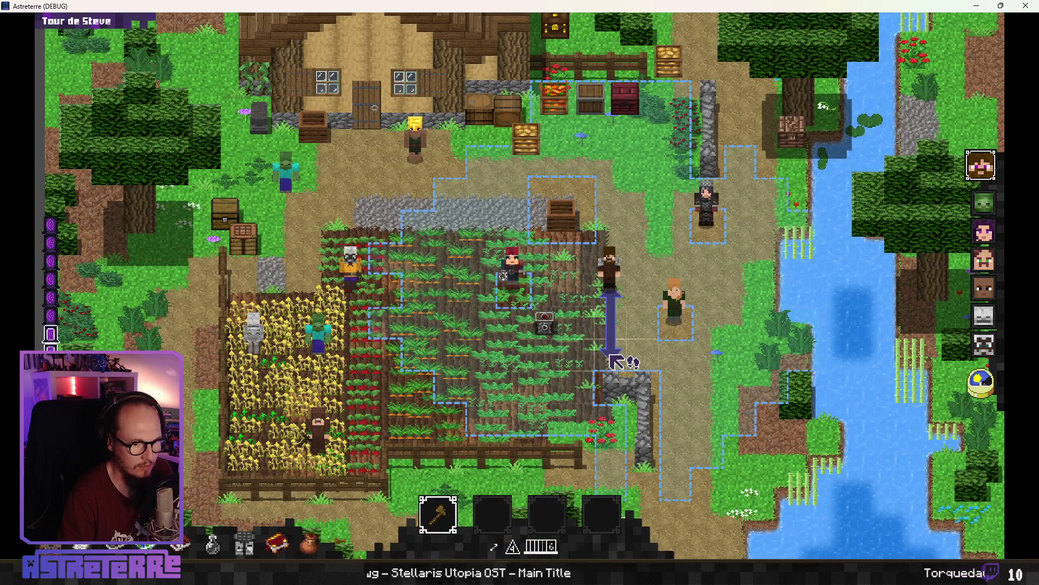
Check Items_Catalog.gd and GameBoard.gd in the editor, then bring up the Actions_Catalog spreadsheet.
{"action": "key", "text": "alt+Tab"}
{"action": "key", "text": "alt+Tab"}
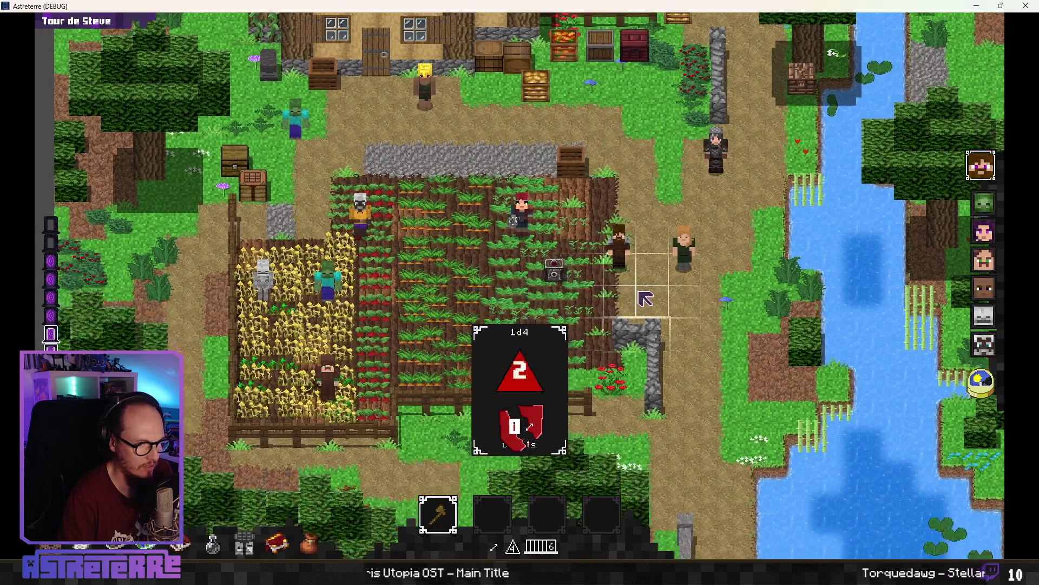
{"action": "key", "text": "alt+Tab"}
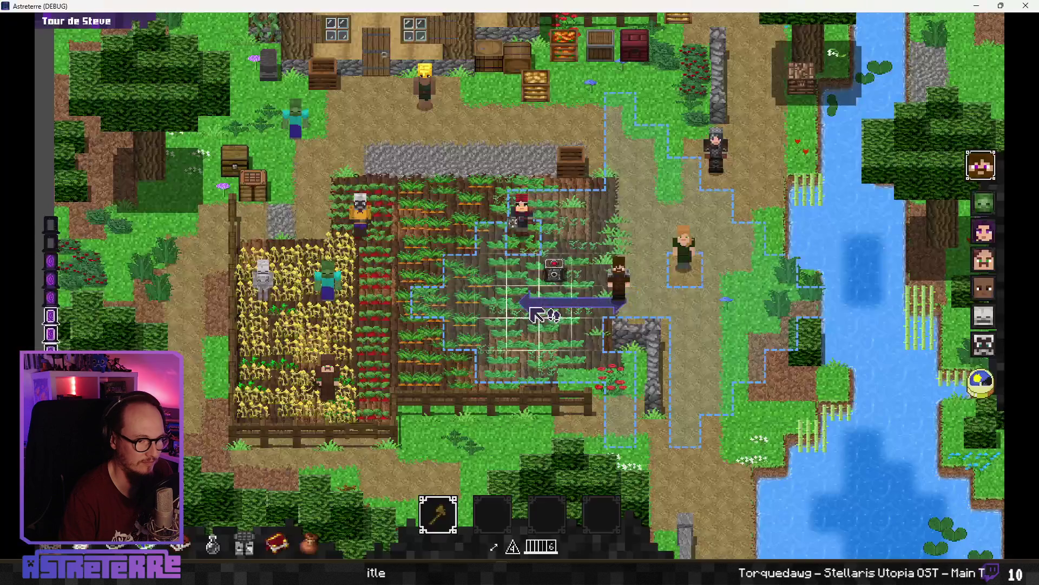
{"action": "key", "text": "alt+Tab"}
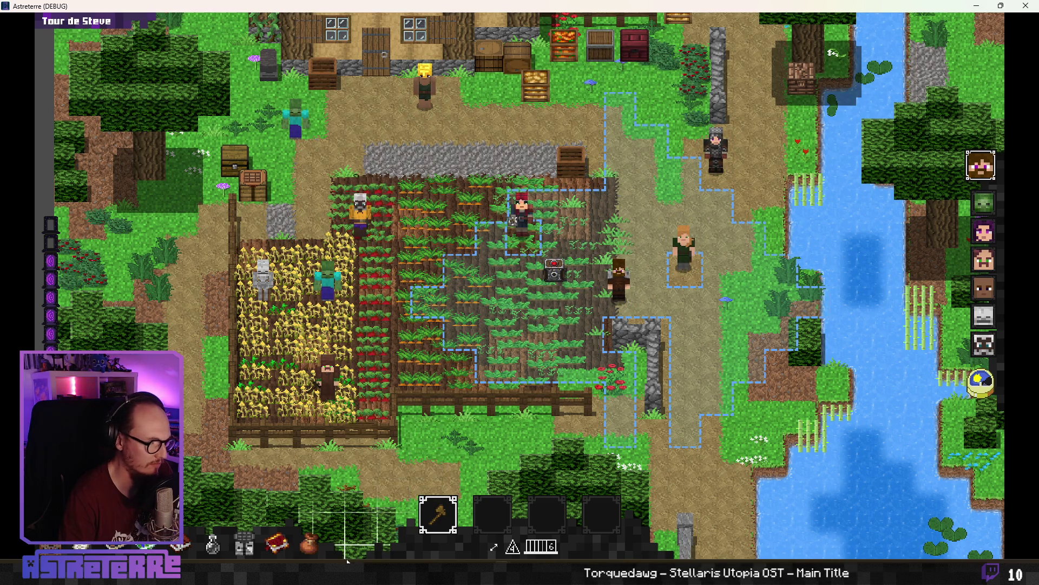
{"action": "key", "text": "alt+Tab"}
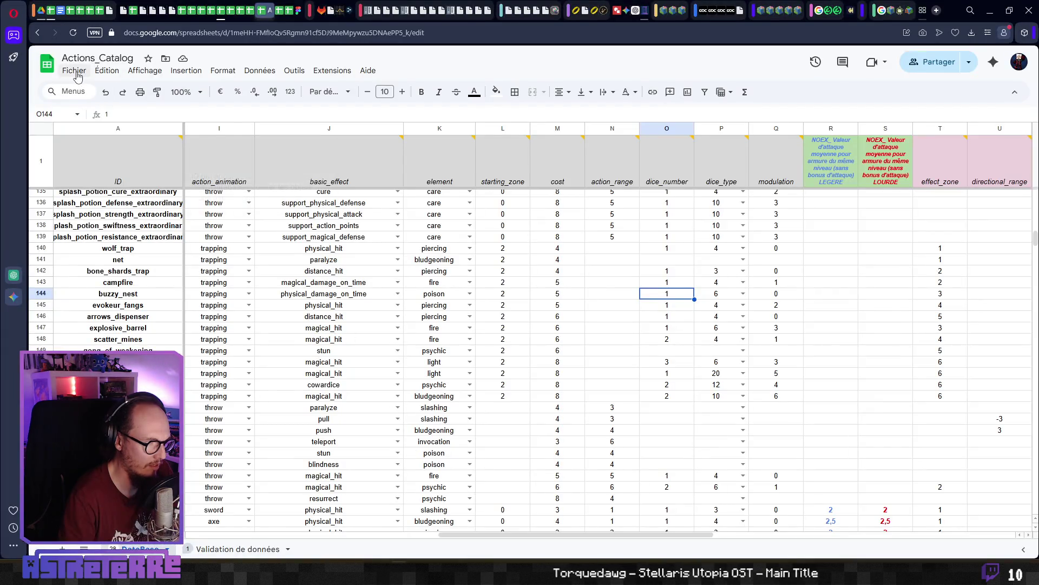
Select N145 in Actions_Catalog, then export the current Item_DataBase sheet as JSON to My Drive.
{"action": "left_click", "coordinate": [75, 71]}
{"action": "left_click", "coordinate": [75, 71]}
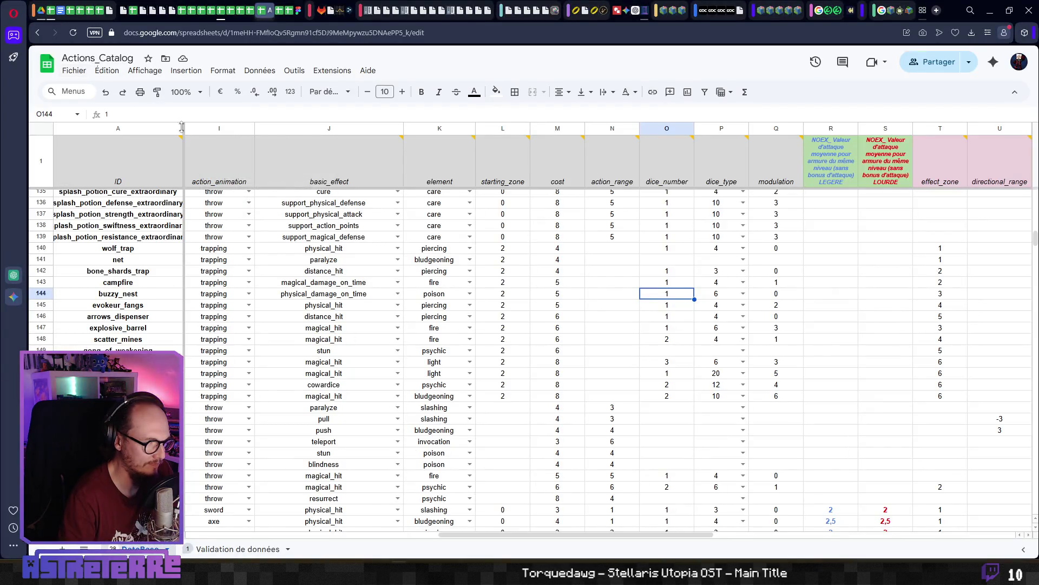
{"action": "left_click", "coordinate": [595, 307]}
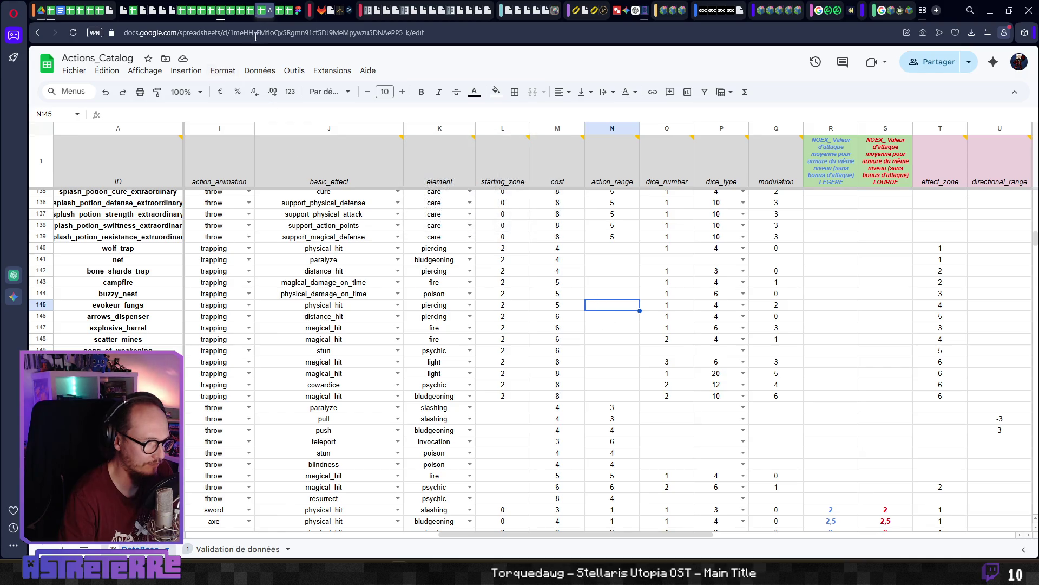
{"action": "left_click", "coordinate": [220, 13]}
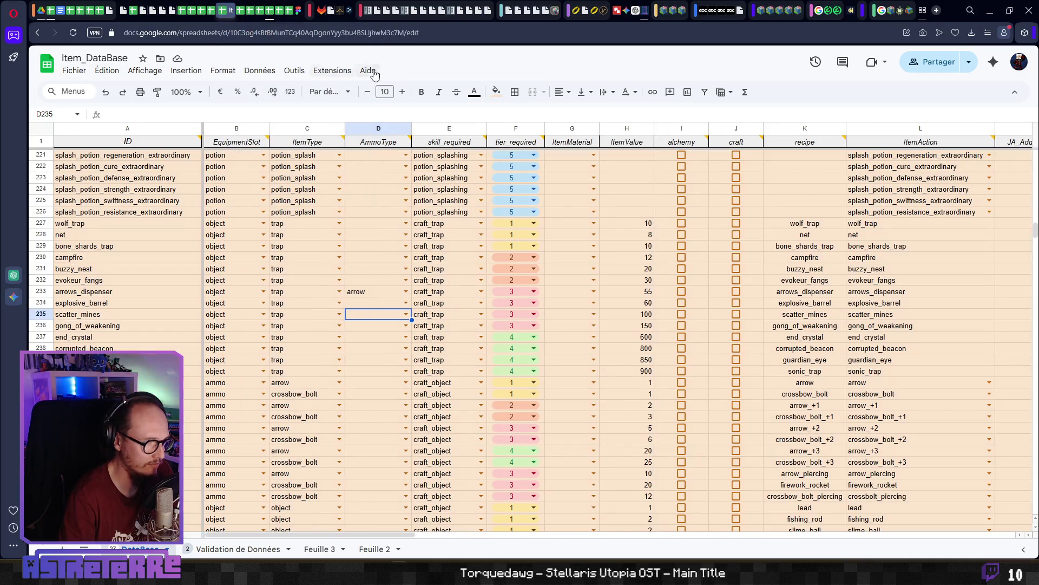
{"action": "left_click", "coordinate": [336, 73]}
{"action": "mouse_move", "coordinate": [373, 195]}
{"action": "left_click", "coordinate": [514, 199]}
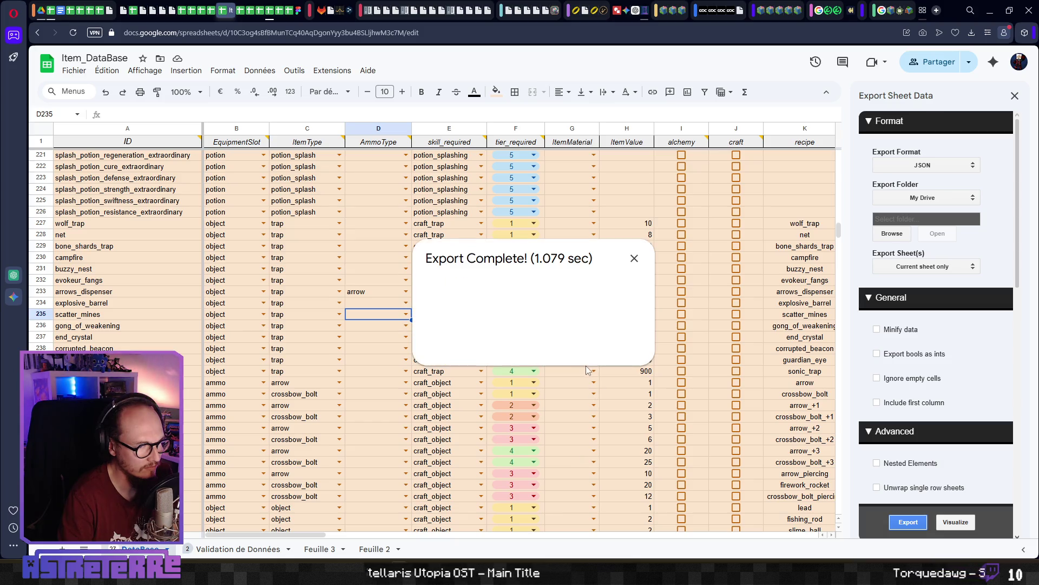
{"action": "left_click", "coordinate": [448, 346]}
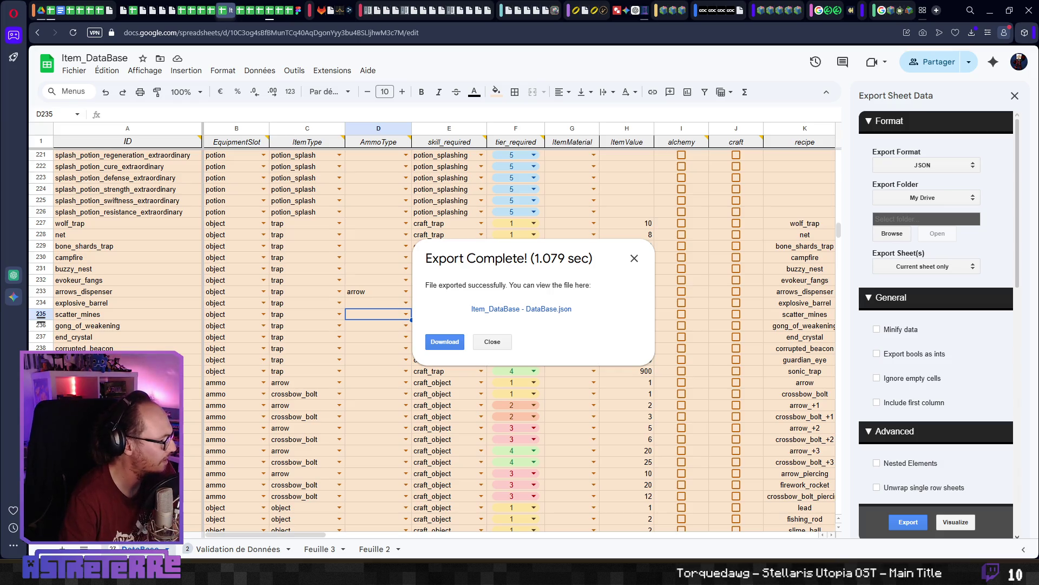
Close the old game window, relaunch Astreterre with F5, and drag its window to the upper right.
{"action": "mouse_move", "coordinate": [503, 574]}
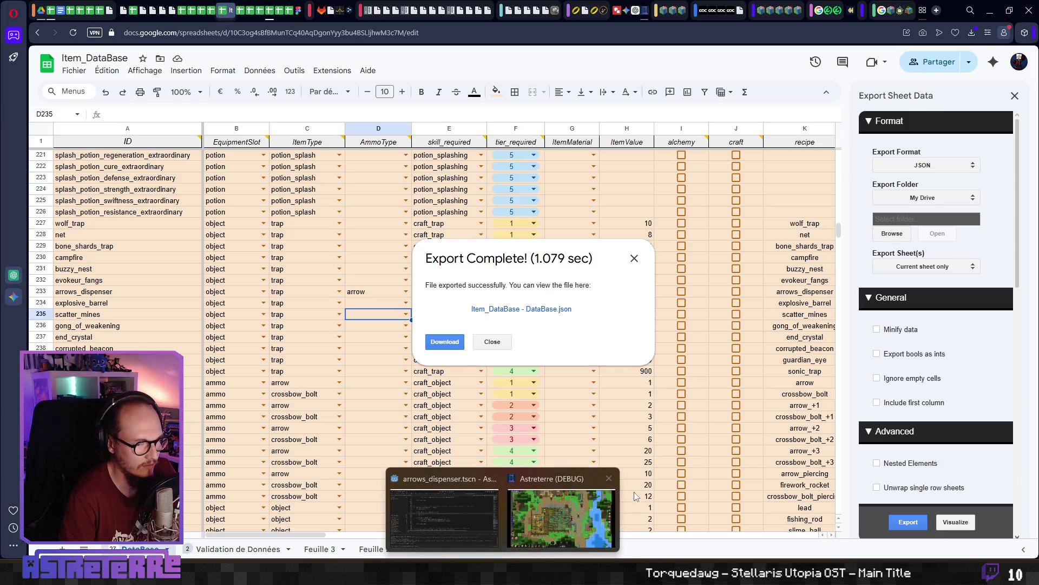
{"action": "left_click", "coordinate": [606, 498]}
{"action": "left_click", "coordinate": [1028, 17]}
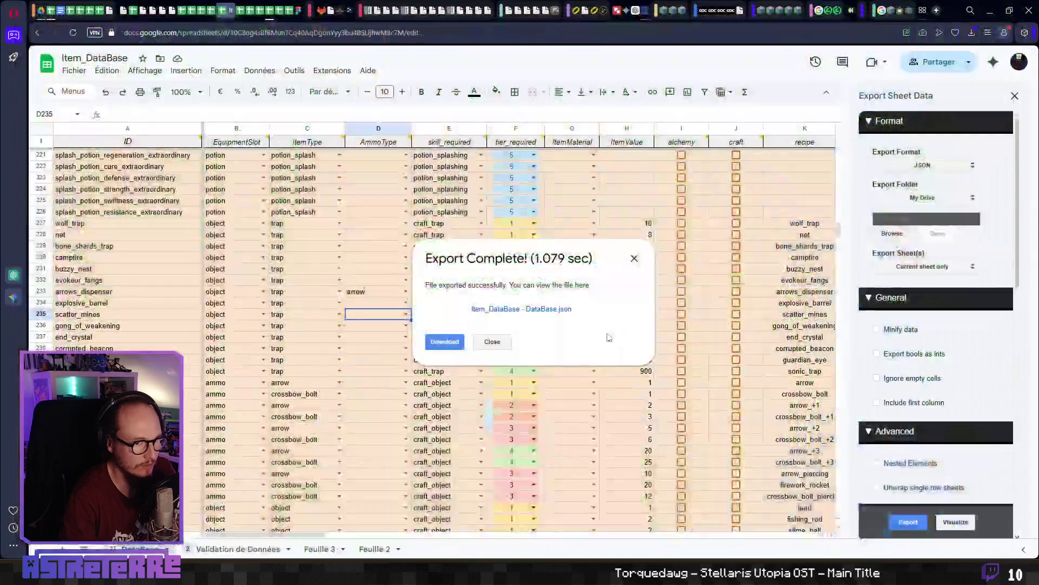
{"action": "key", "text": "alt+Tab"}
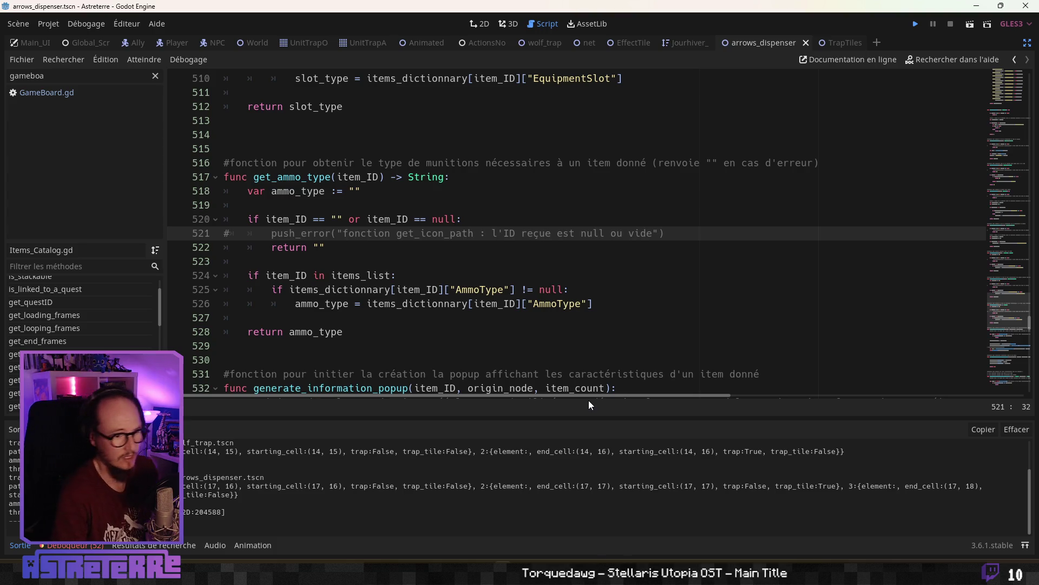
{"action": "key", "text": "F5"}
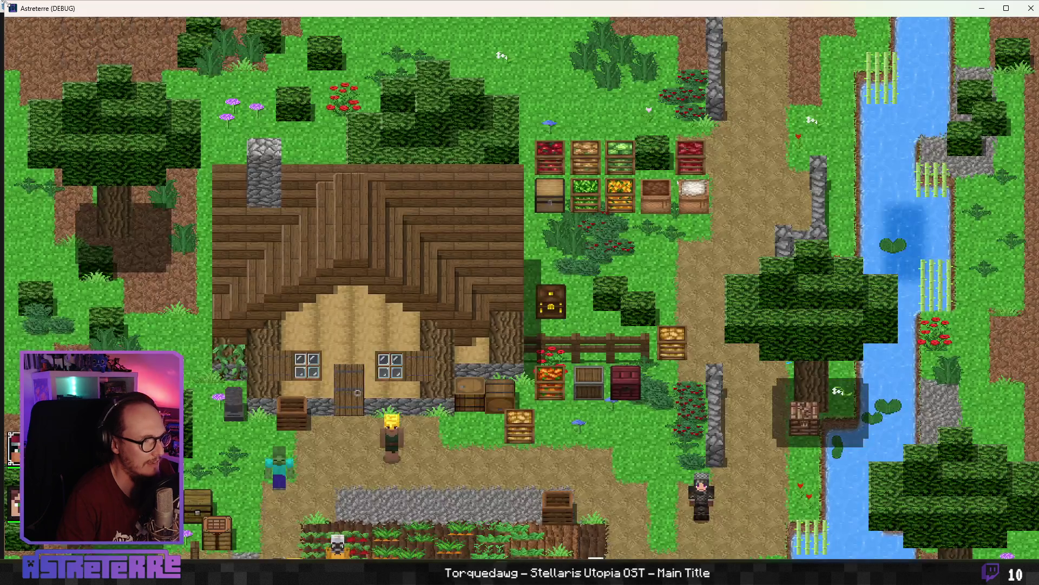
{"action": "mouse_move", "coordinate": [257, 8]}
{"action": "left_mouse_down"}
{"action": "mouse_move", "coordinate": [470, 192]}
{"action": "mouse_move", "coordinate": [451, 174]}
{"action": "mouse_move", "coordinate": [451, 22]}
{"action": "mouse_move", "coordinate": [439, 25]}
{"action": "left_mouse_up"}
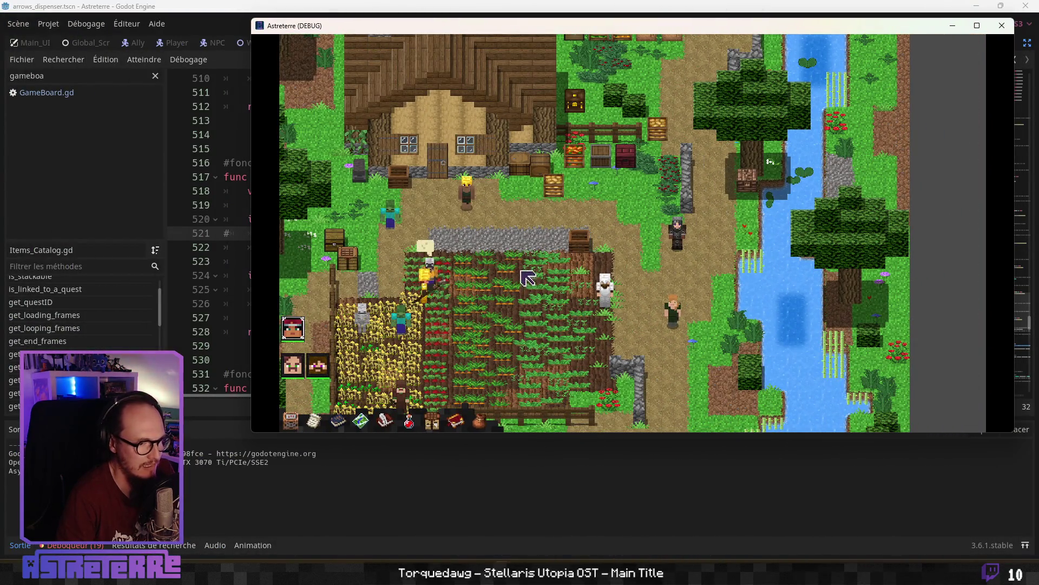
Unequip the golden helmet, leggings and chestplate, then the other member's iron helmet, chestplate and leggings.
{"action": "key", "text": "i"}
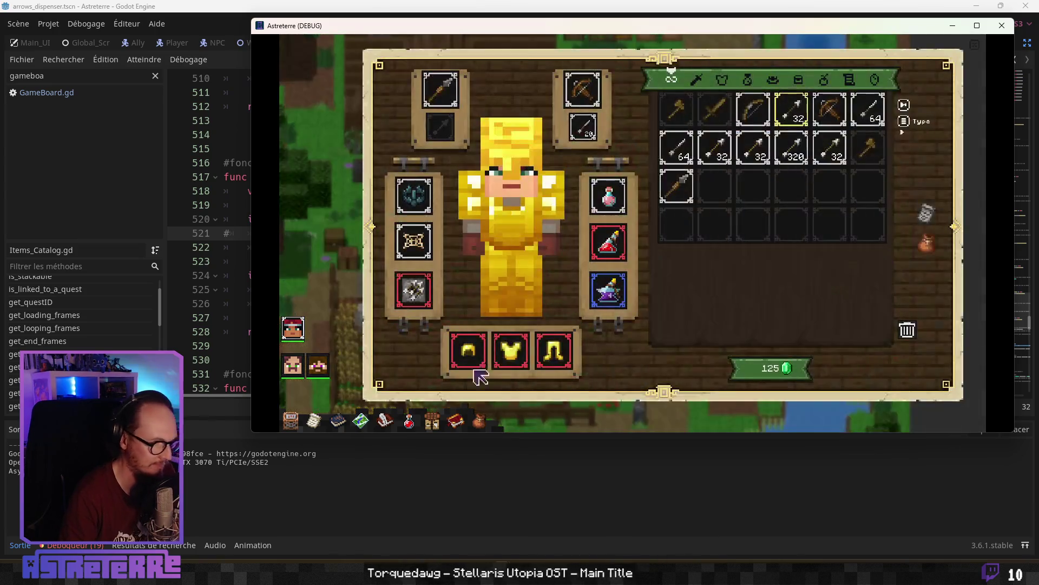
{"action": "right_click", "coordinate": [466, 355]}
{"action": "right_click", "coordinate": [553, 352]}
{"action": "right_click", "coordinate": [511, 352]}
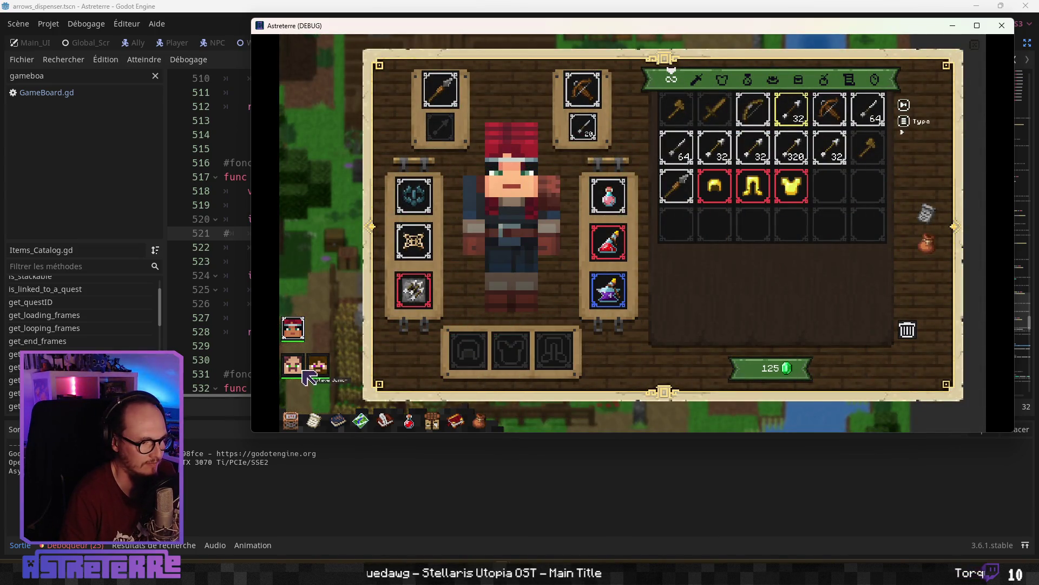
{"action": "left_click", "coordinate": [318, 372]}
{"action": "right_click", "coordinate": [467, 352]}
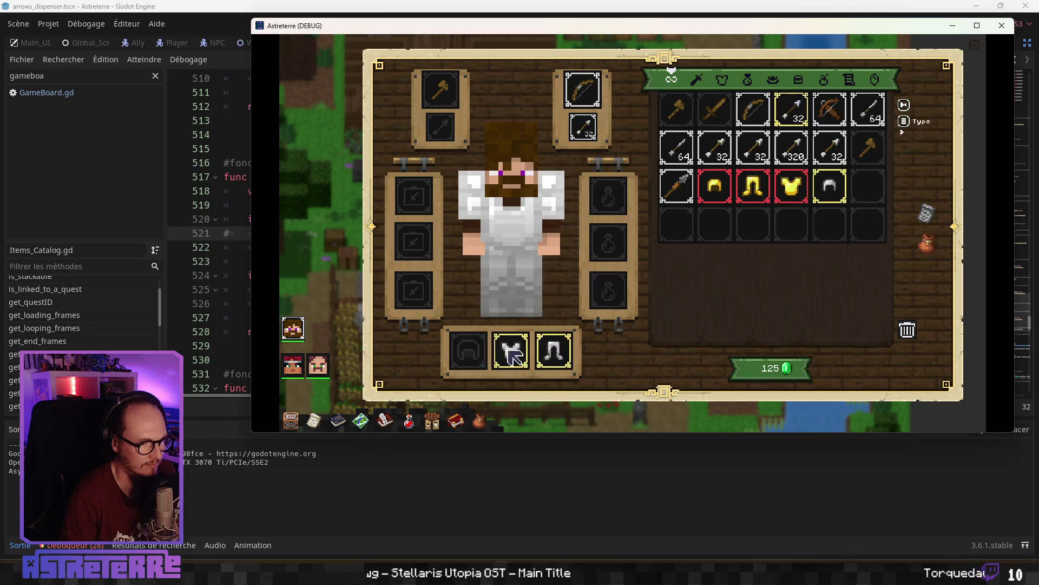
{"action": "right_click", "coordinate": [510, 352]}
{"action": "right_click", "coordinate": [566, 356]}
{"action": "key", "text": "i"}
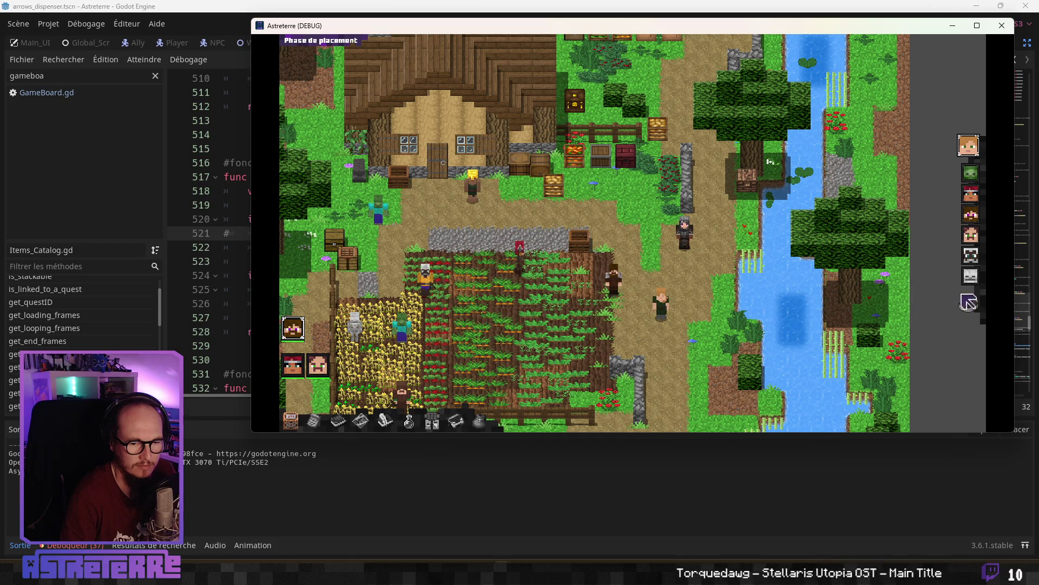
End placement and the first turn, place the arrow-dispenser trap, end turn, and walk the next ally toward it.
{"action": "left_click", "coordinate": [978, 309]}
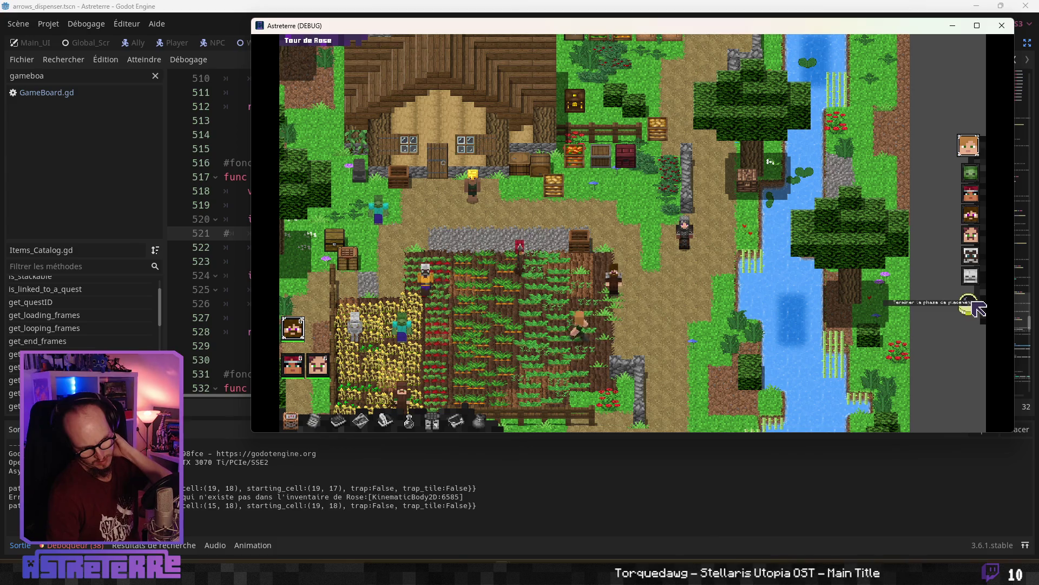
{"action": "left_click", "coordinate": [979, 310]}
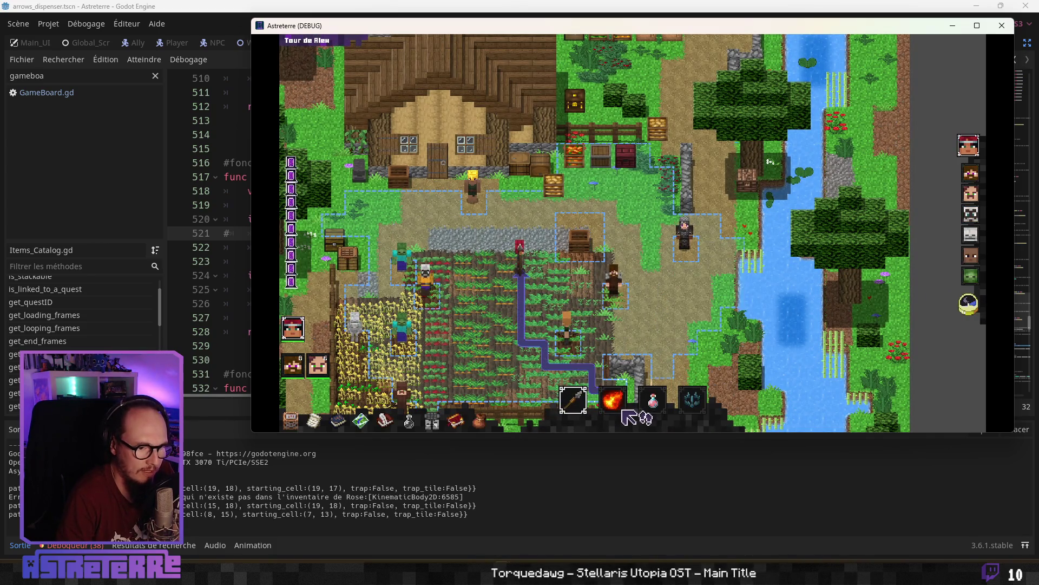
{"action": "left_click", "coordinate": [704, 405]}
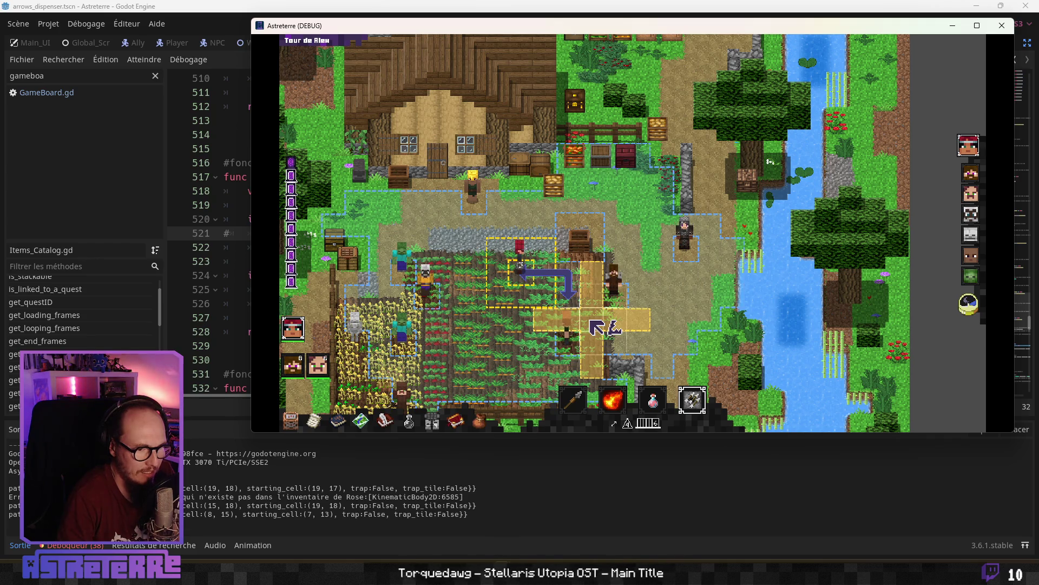
{"action": "left_click", "coordinate": [597, 327]}
{"action": "left_click", "coordinate": [597, 327]}
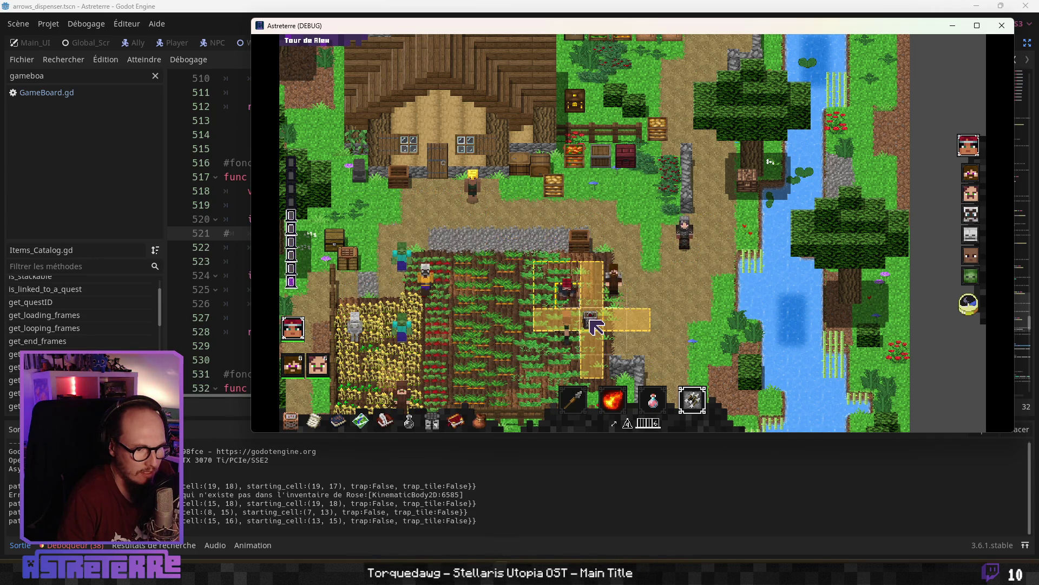
{"action": "left_click", "coordinate": [972, 314]}
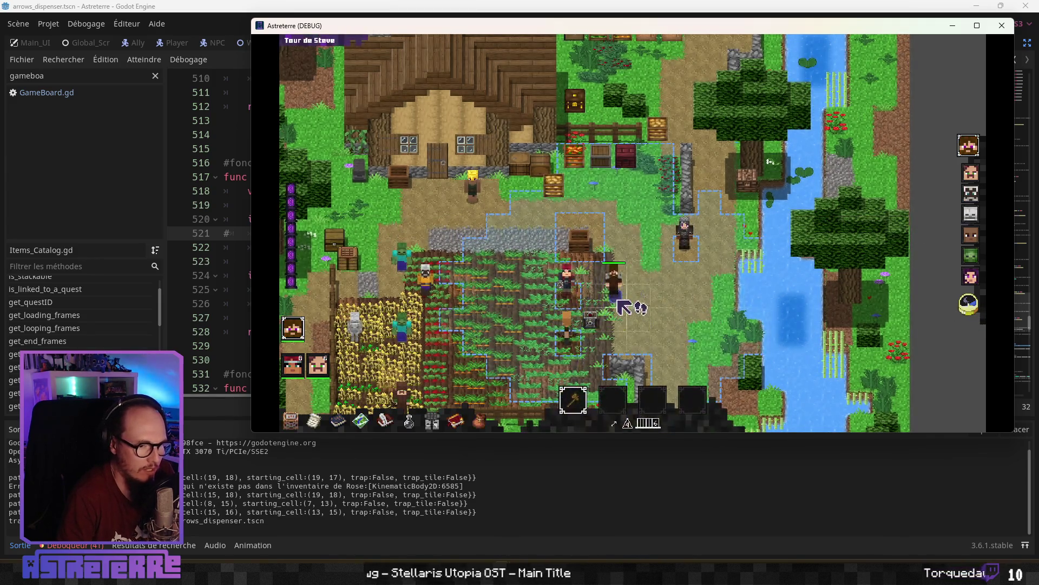
{"action": "left_click", "coordinate": [625, 347]}
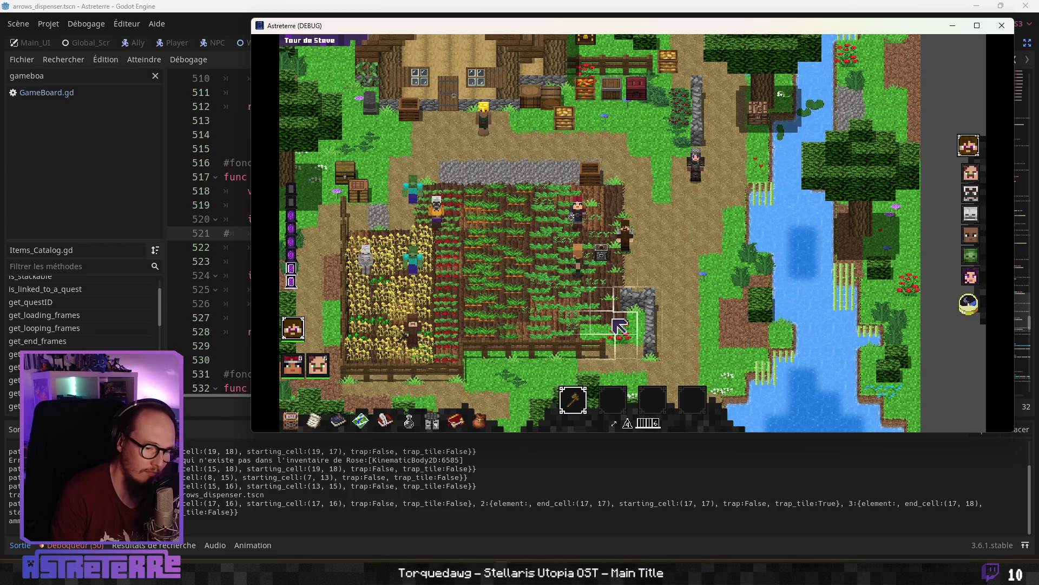
{"action": "key", "text": "alt+Tab"}
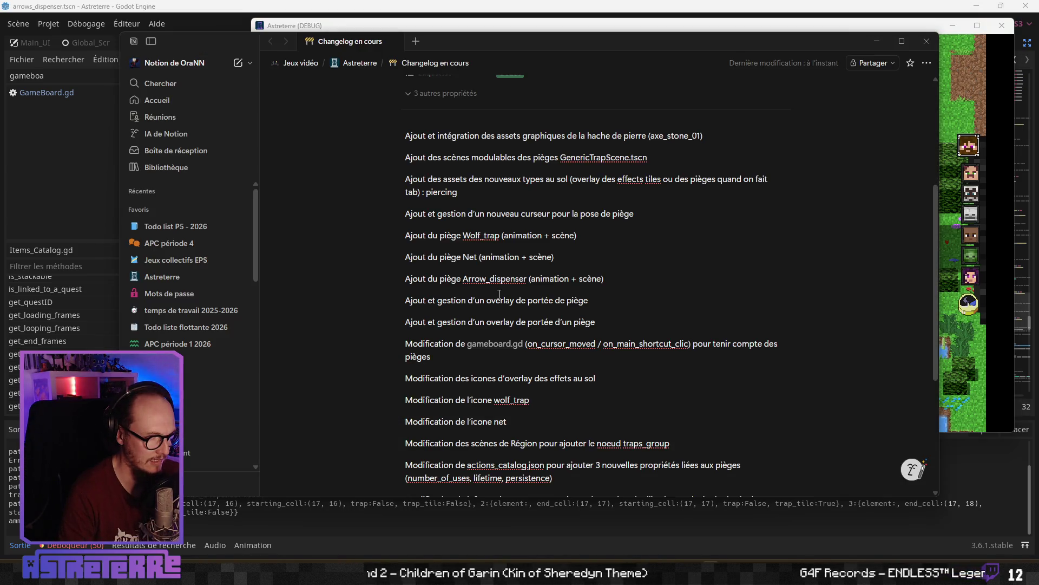
Scroll through the Changelog en cours page to review the trap additions, including Arrow_dispenser.
{"action": "scroll", "coordinate": [498, 298], "scroll_direction": "down", "scroll_amount": 2}
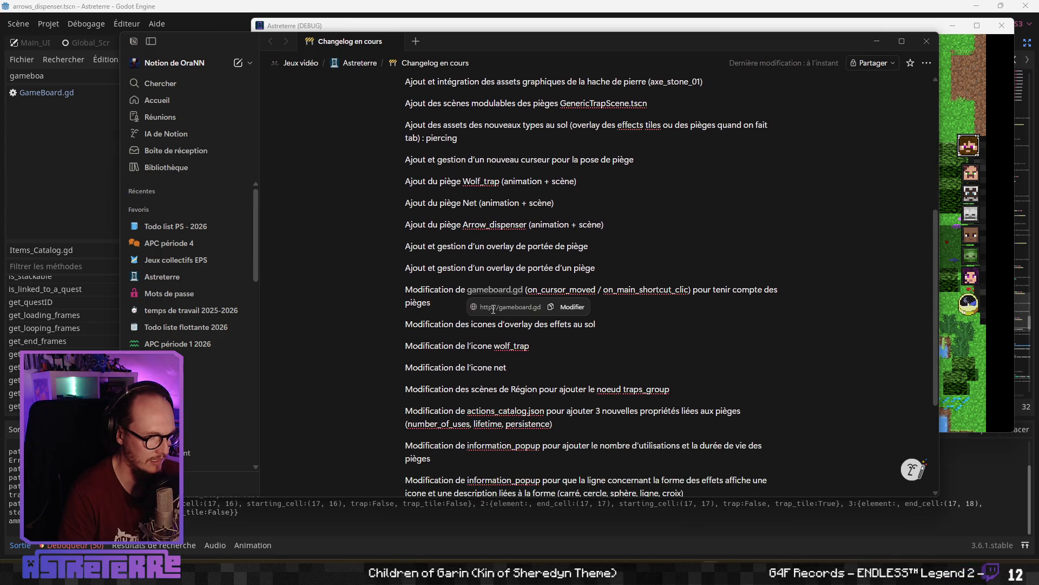
{"action": "scroll", "coordinate": [451, 330], "scroll_direction": "down", "scroll_amount": 3}
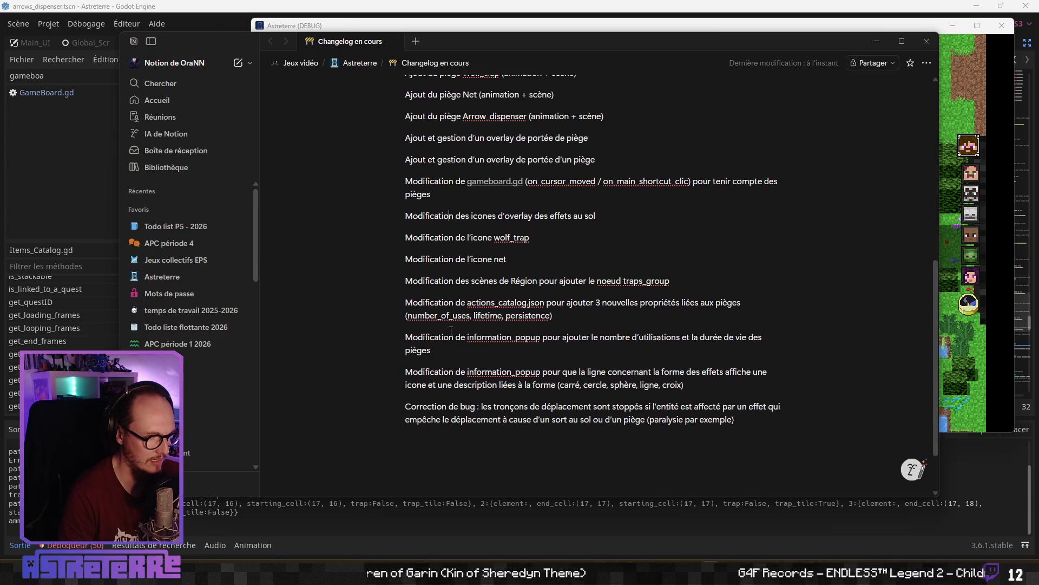
{"action": "scroll", "coordinate": [451, 330], "scroll_direction": "up", "scroll_amount": 6}
{"action": "scroll", "coordinate": [451, 330], "scroll_direction": "down", "scroll_amount": 6}
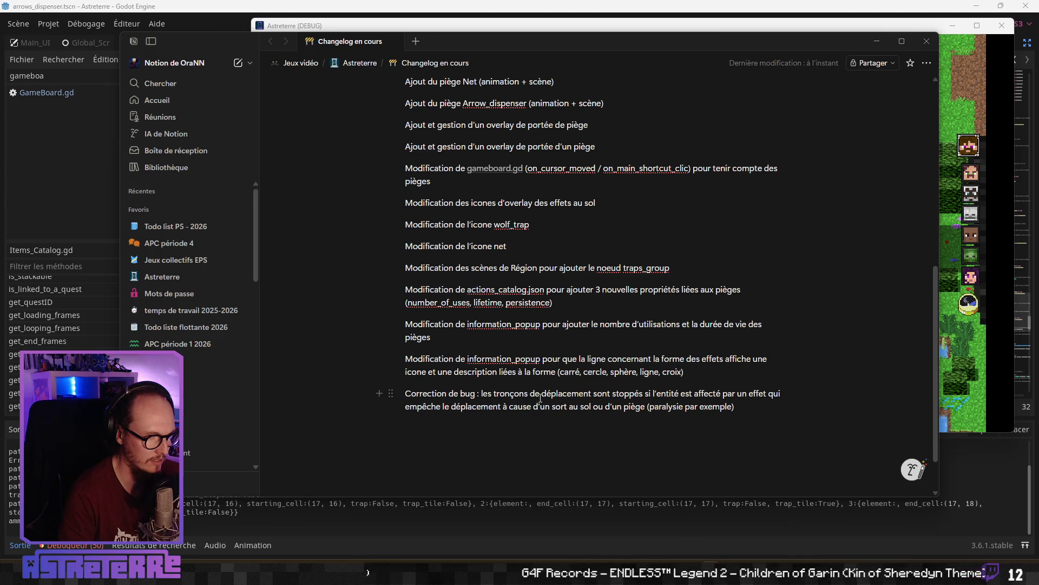
{"action": "scroll", "coordinate": [540, 398], "scroll_direction": "up", "scroll_amount": 2}
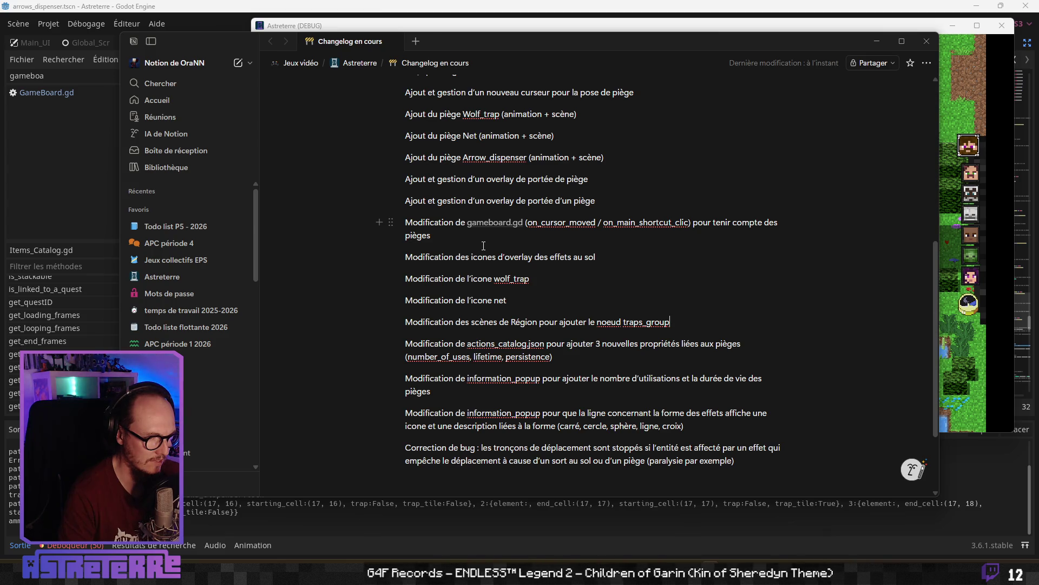
{"action": "scroll", "coordinate": [465, 240], "scroll_direction": "up", "scroll_amount": 2}
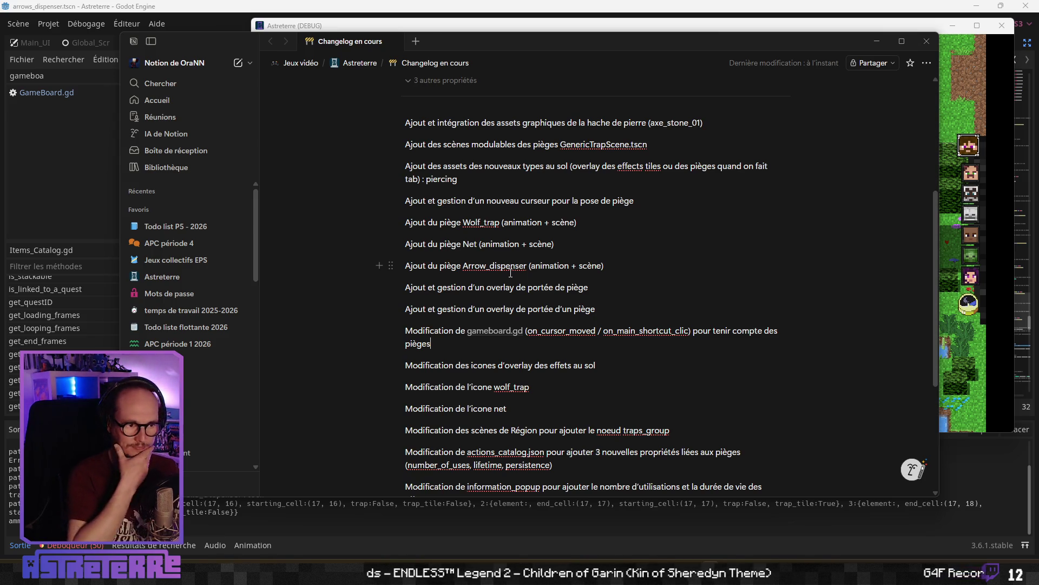
{"action": "scroll", "coordinate": [510, 273], "scroll_direction": "up", "scroll_amount": 1}
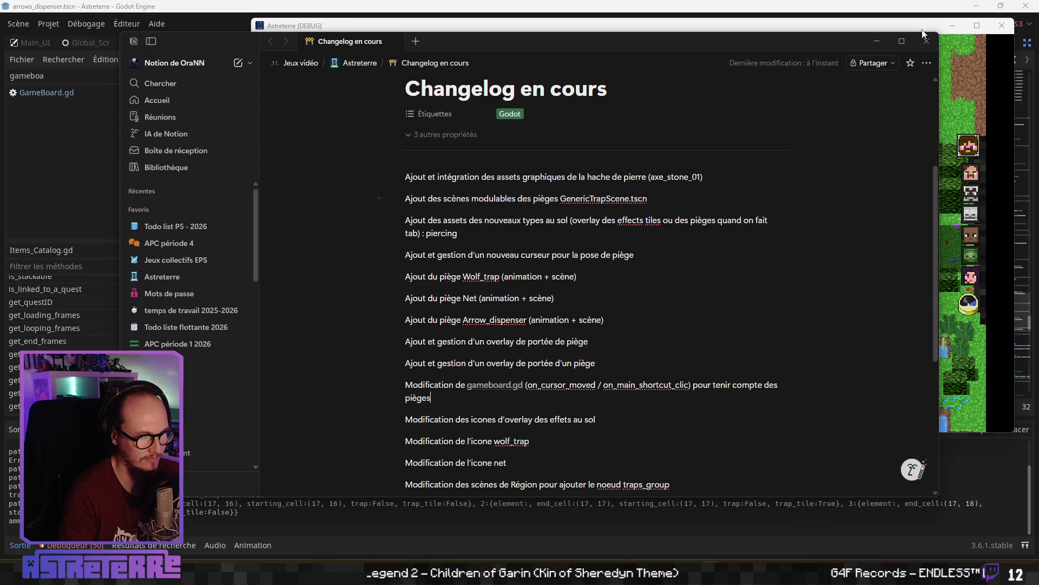
Open Astreterre's Géographie page full-page in a maximized window and scroll to the Hormetor map.
{"action": "left_click", "coordinate": [162, 276]}
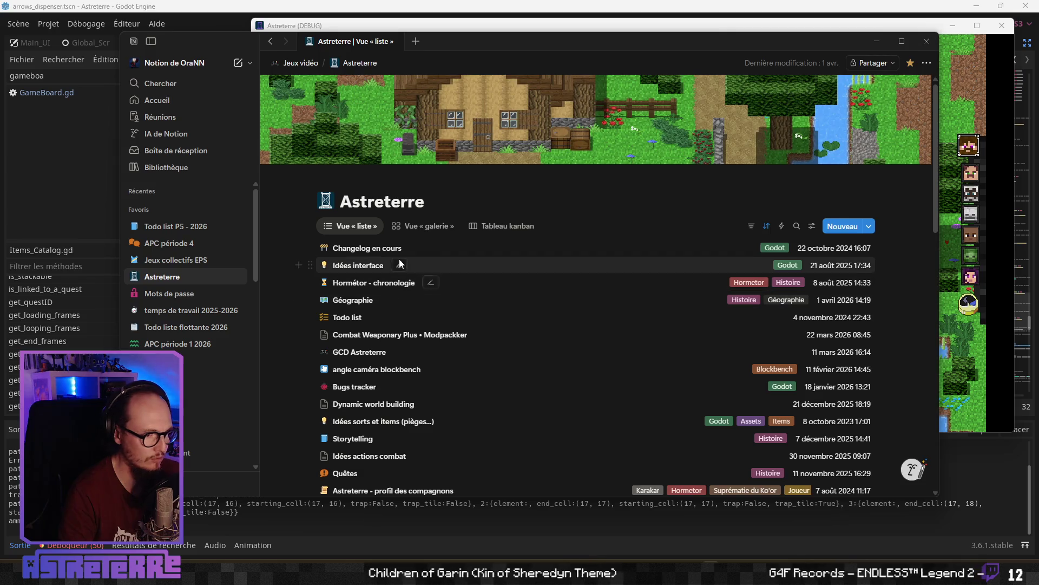
{"action": "left_click", "coordinate": [354, 301]}
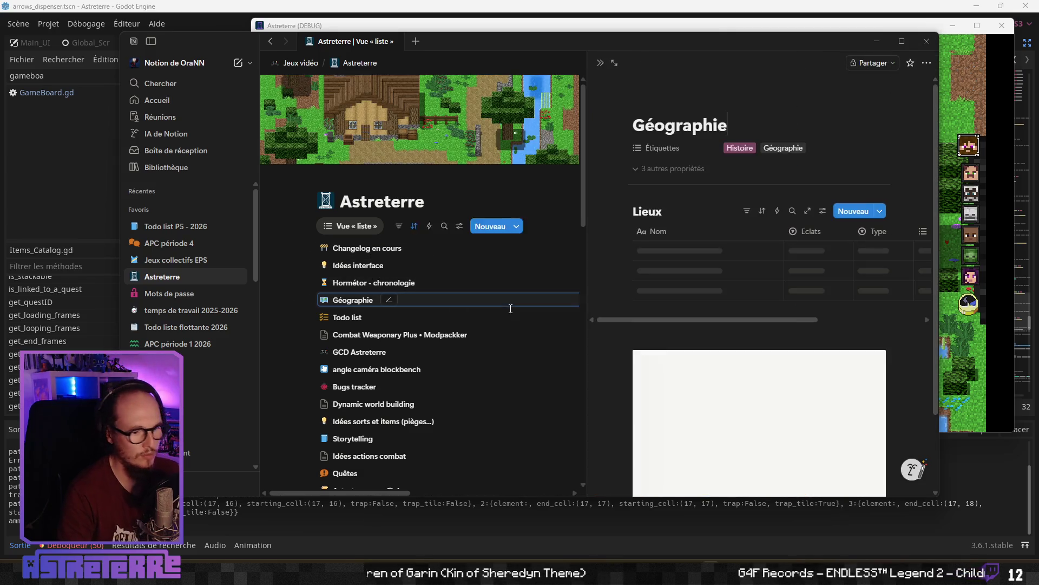
{"action": "left_click", "coordinate": [614, 63]}
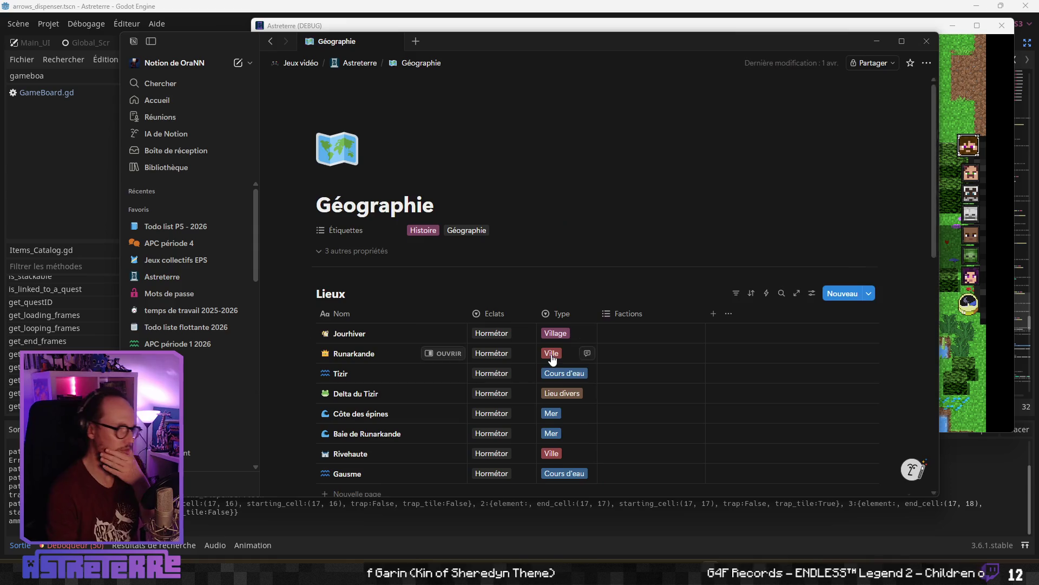
{"action": "left_click", "coordinate": [908, 38]}
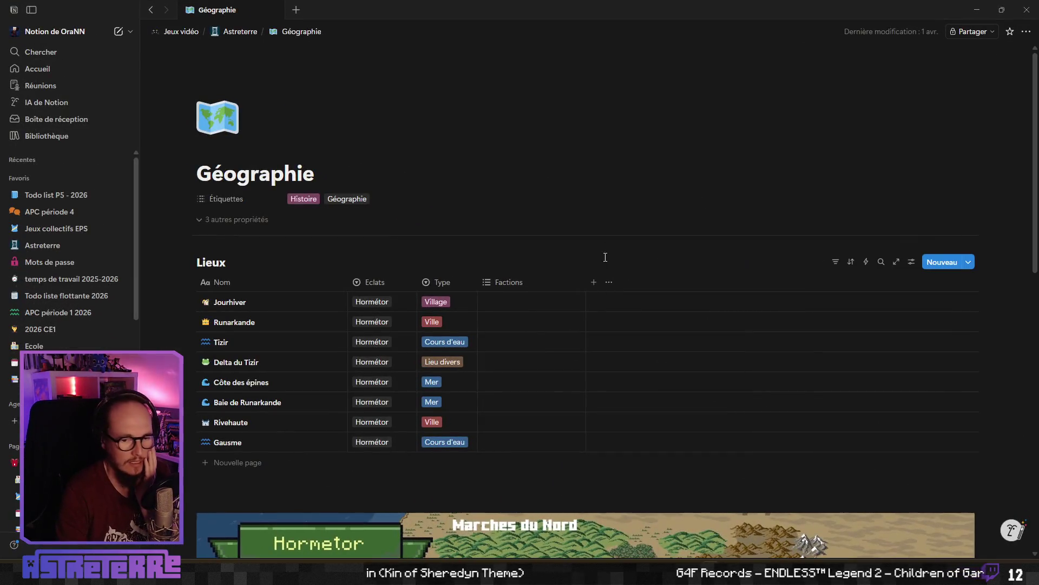
{"action": "scroll", "coordinate": [513, 319], "scroll_direction": "down", "scroll_amount": 6}
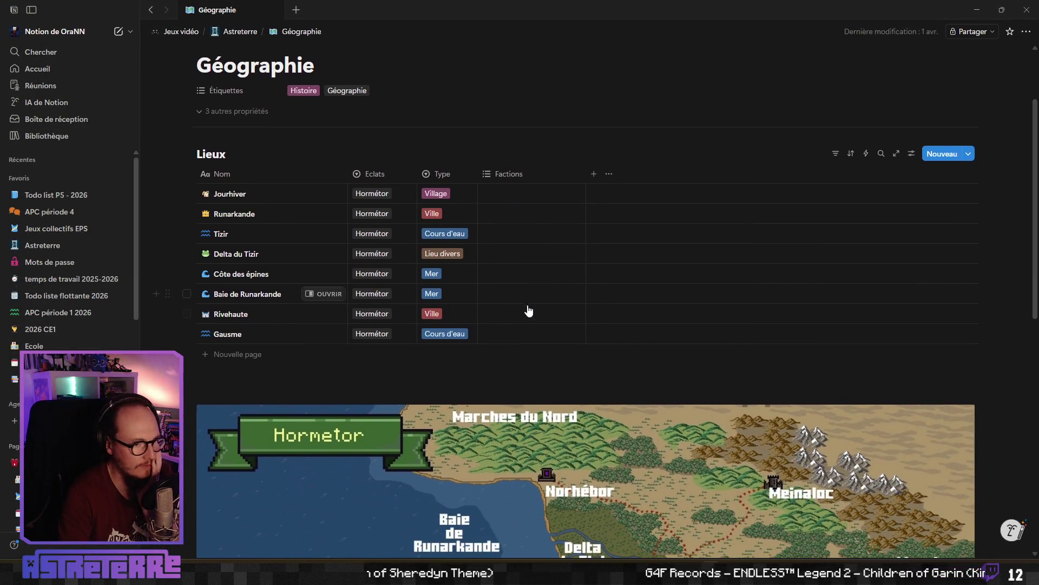
{"action": "scroll", "coordinate": [523, 311], "scroll_direction": "down", "scroll_amount": 3}
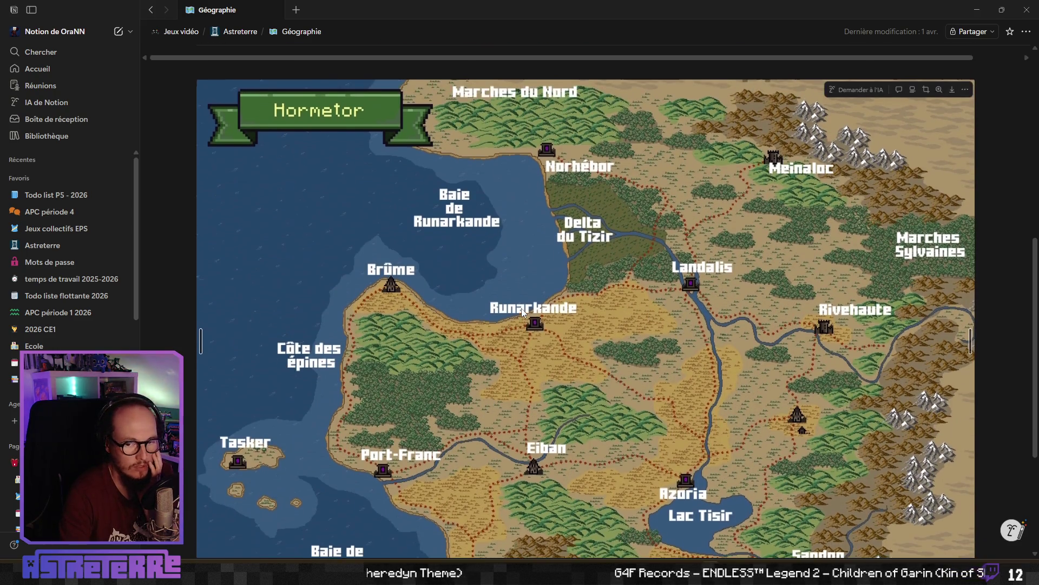
{"action": "scroll", "coordinate": [536, 311], "scroll_direction": "down", "scroll_amount": 1}
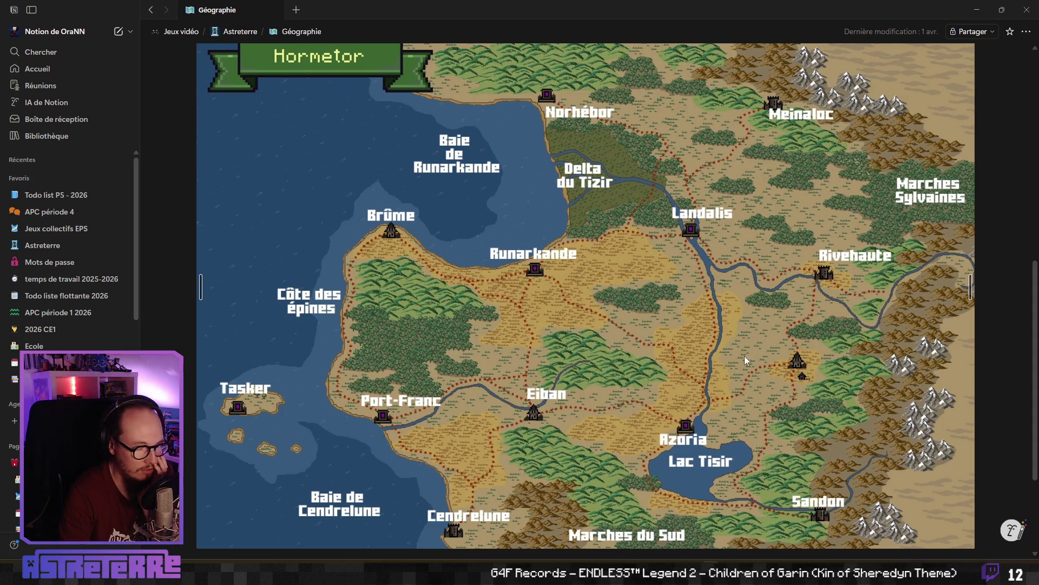
{"action": "scroll", "coordinate": [796, 367], "scroll_direction": "up", "scroll_amount": 6}
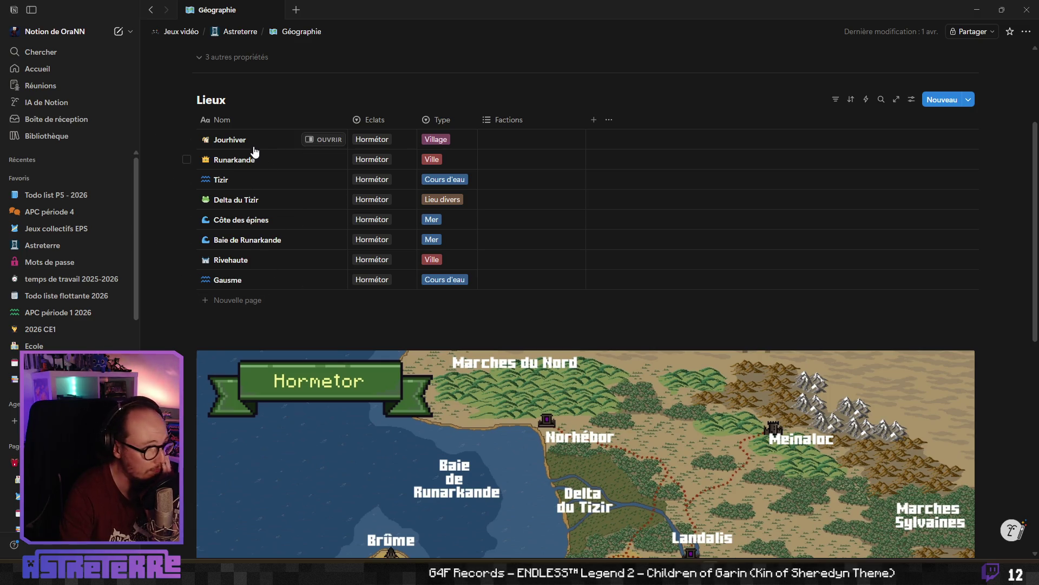
{"action": "left_click", "coordinate": [323, 140]}
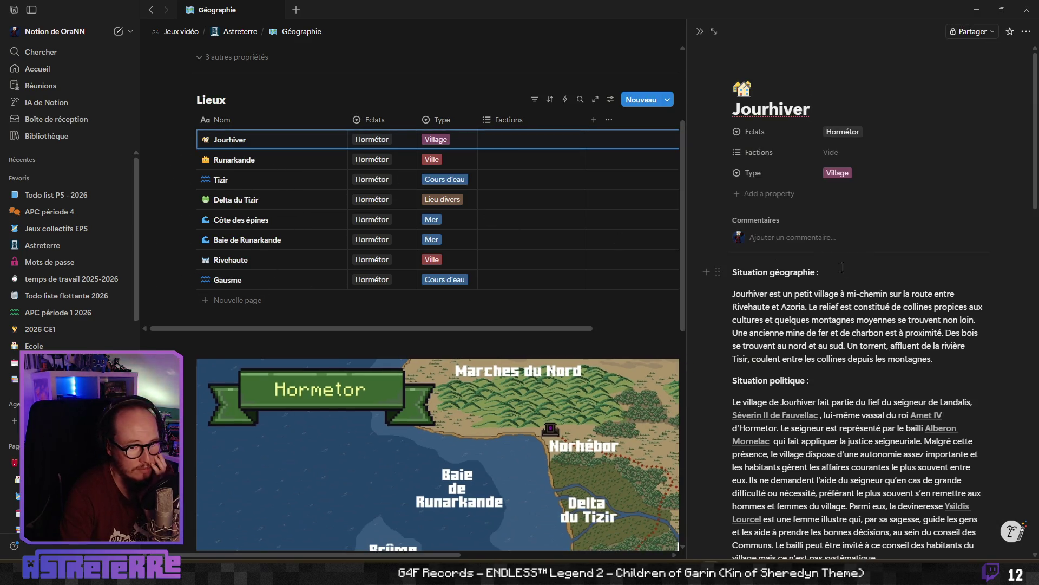
{"action": "scroll", "coordinate": [841, 268], "scroll_direction": "down", "scroll_amount": 3}
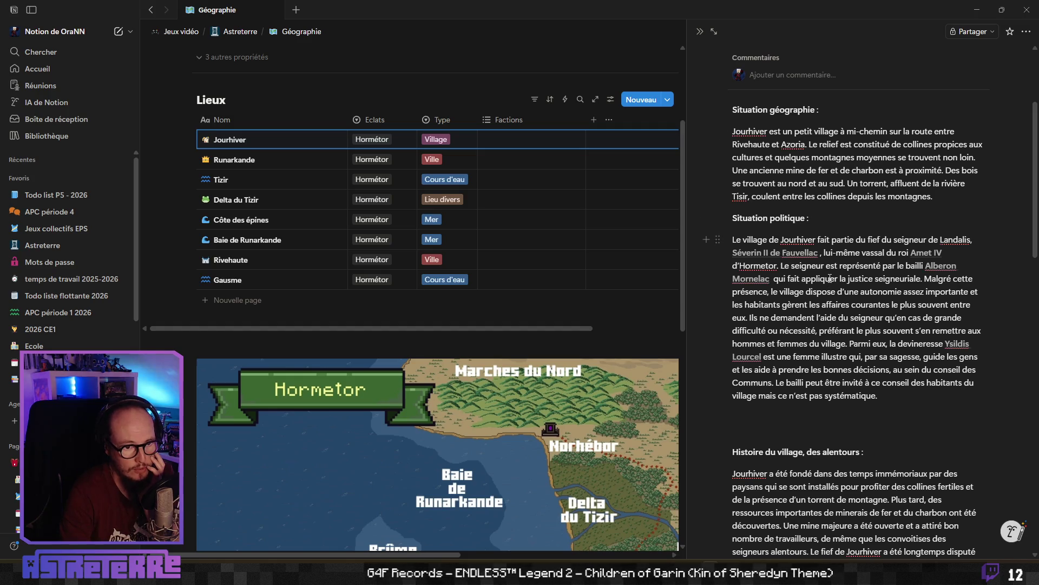
{"action": "scroll", "coordinate": [830, 278], "scroll_direction": "down", "scroll_amount": 5}
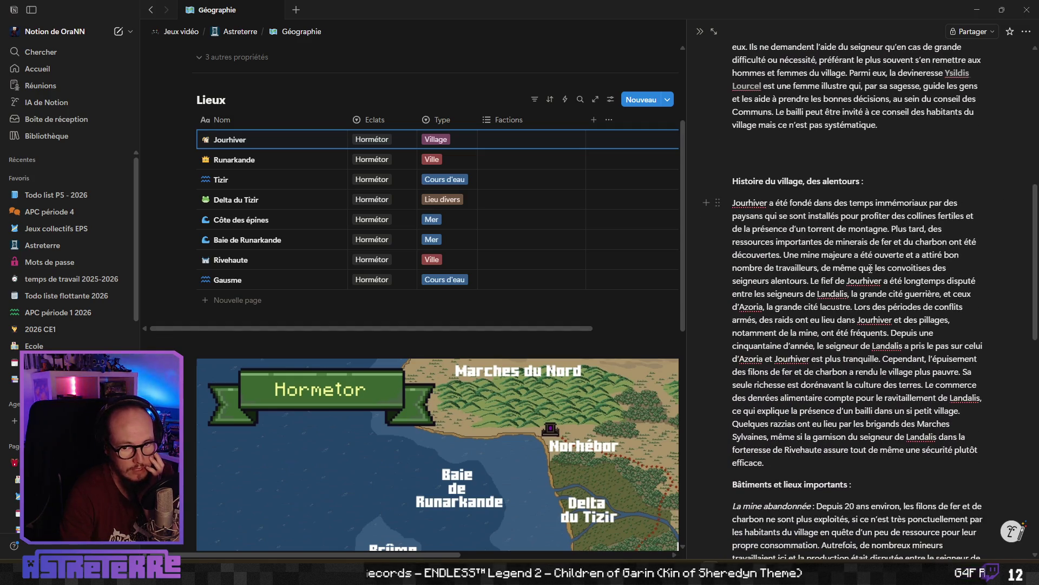
{"action": "scroll", "coordinate": [870, 267], "scroll_direction": "down", "scroll_amount": 4}
{"action": "scroll", "coordinate": [819, 294], "scroll_direction": "down", "scroll_amount": 9}
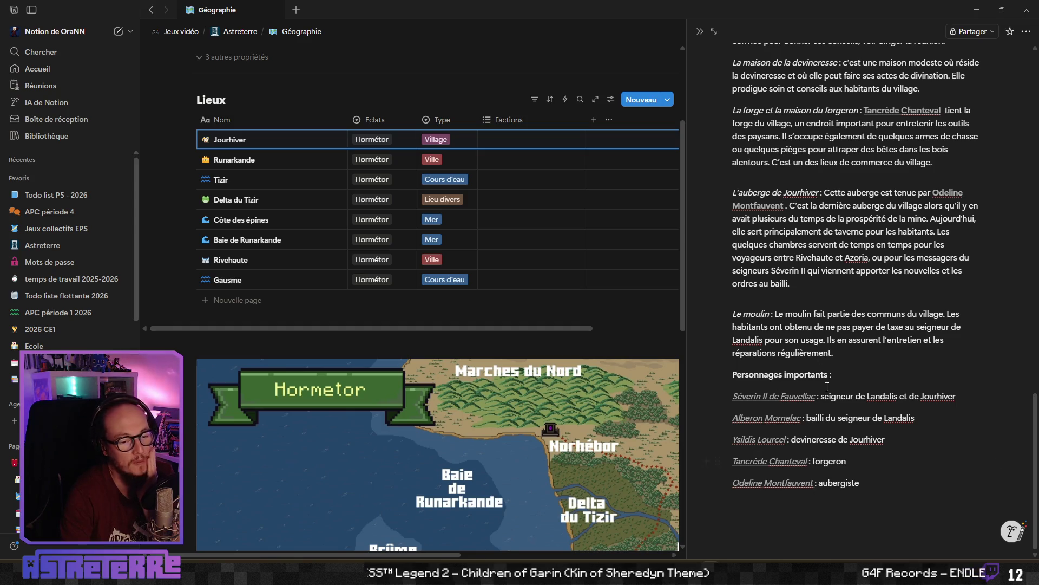
{"action": "scroll", "coordinate": [834, 398], "scroll_direction": "up", "scroll_amount": 12}
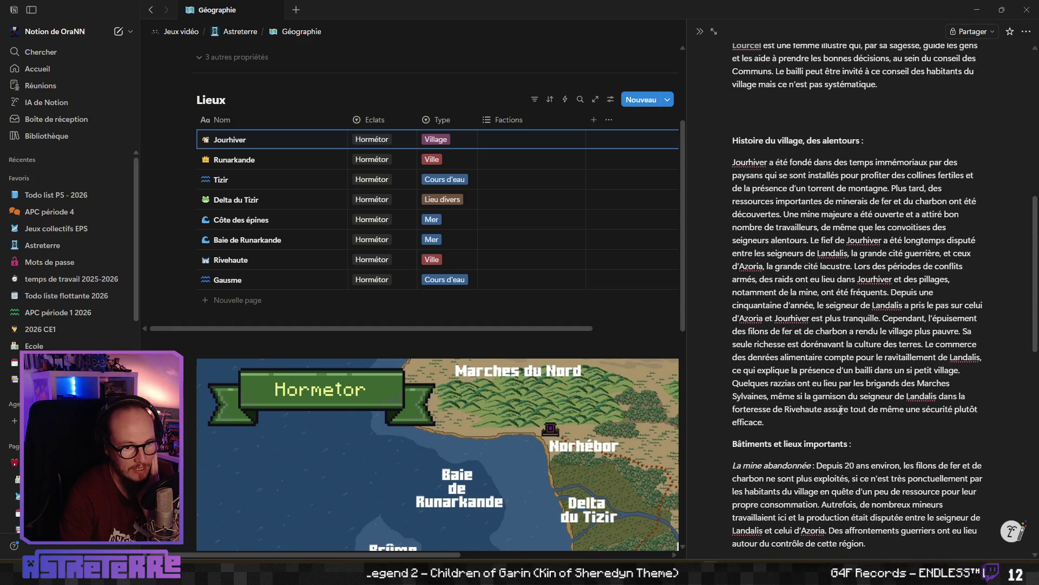
{"action": "scroll", "coordinate": [840, 409], "scroll_direction": "up", "scroll_amount": 8}
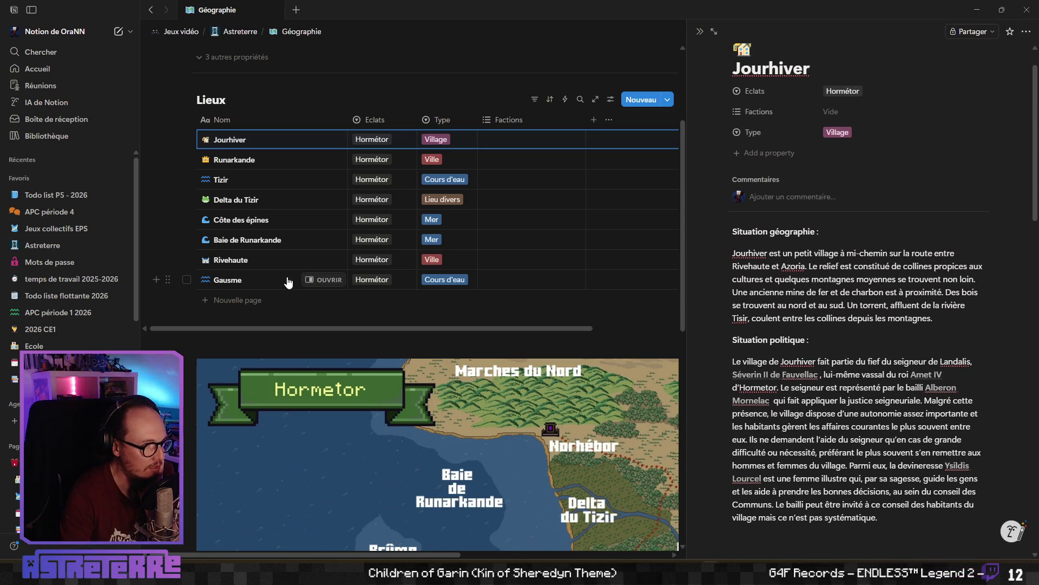
Open the Rivehaute page in side peek and browse its map, geography and politics sections.
{"action": "left_click", "coordinate": [322, 260]}
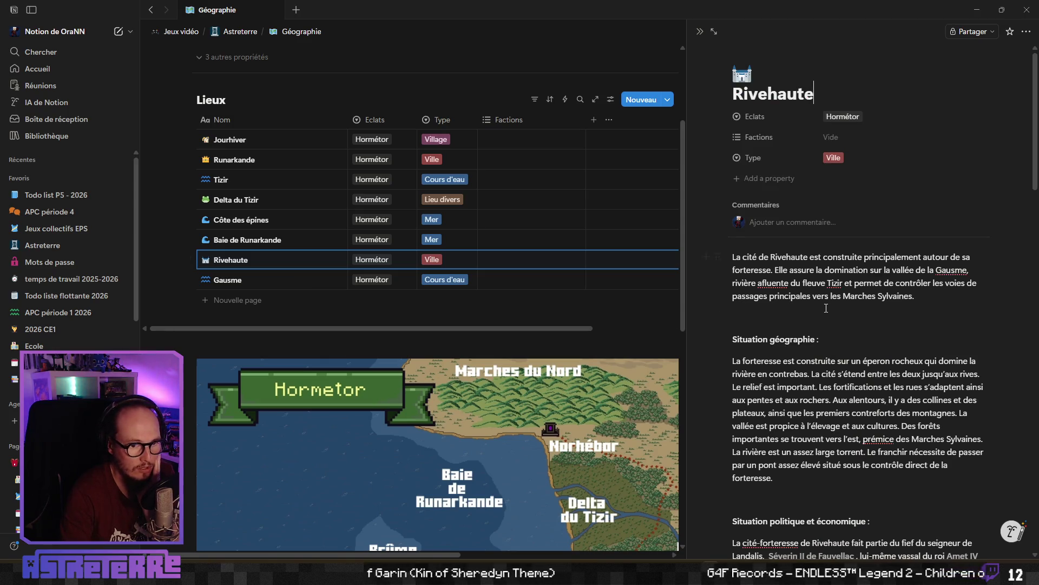
{"action": "scroll", "coordinate": [826, 308], "scroll_direction": "down", "scroll_amount": 2}
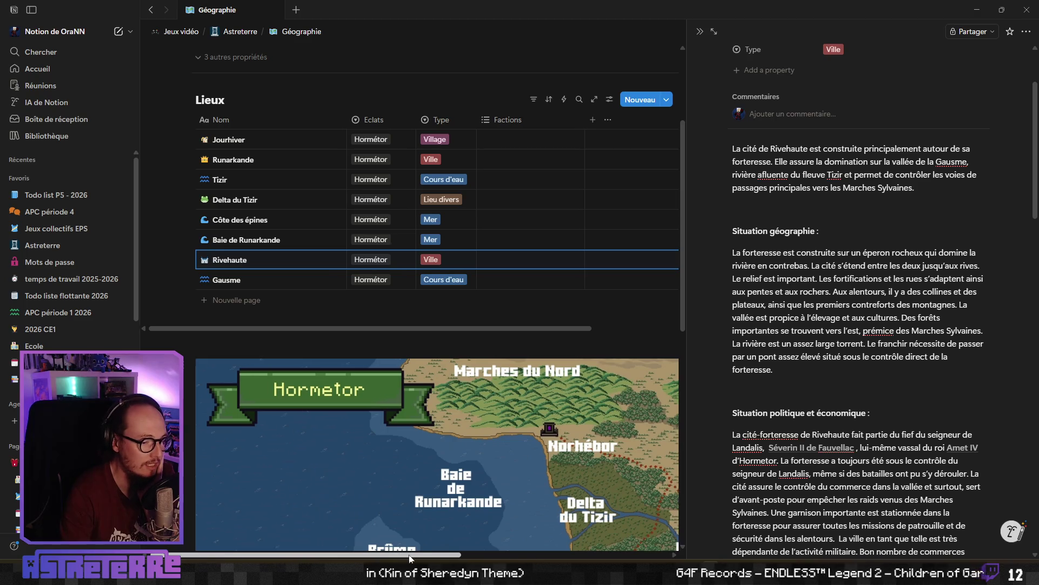
{"action": "scroll", "coordinate": [487, 487], "scroll_direction": "right", "scroll_amount": 6}
{"action": "scroll", "coordinate": [526, 471], "scroll_direction": "down", "scroll_amount": 4}
{"action": "scroll", "coordinate": [512, 452], "scroll_direction": "down", "scroll_amount": 1}
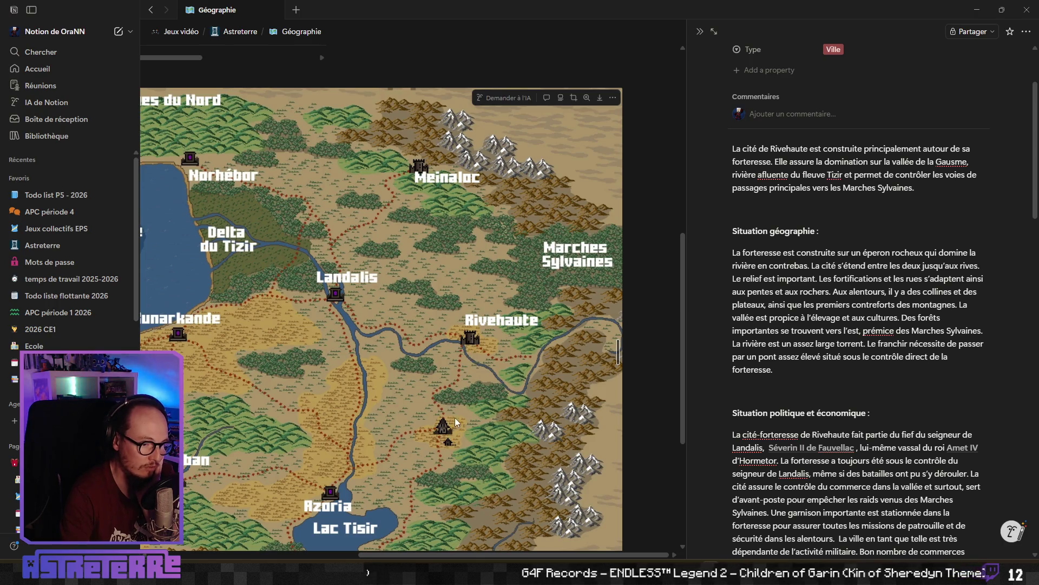
{"action": "mouse_move", "coordinate": [448, 555]}
{"action": "left_mouse_down"}
{"action": "mouse_move", "coordinate": [386, 555]}
{"action": "mouse_move", "coordinate": [442, 555]}
{"action": "left_mouse_up"}
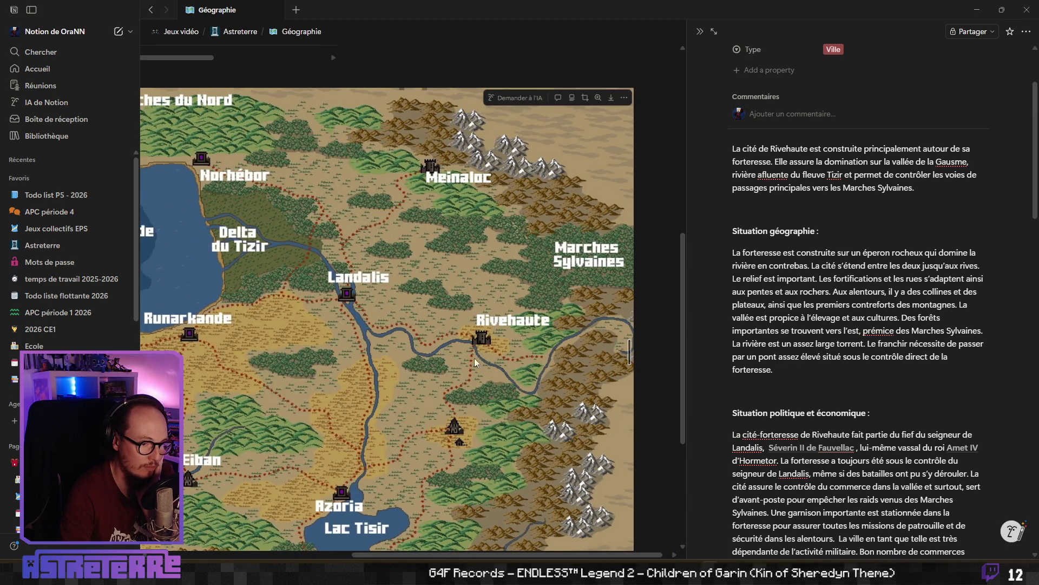
{"action": "scroll", "coordinate": [414, 473], "scroll_direction": "left", "scroll_amount": 5}
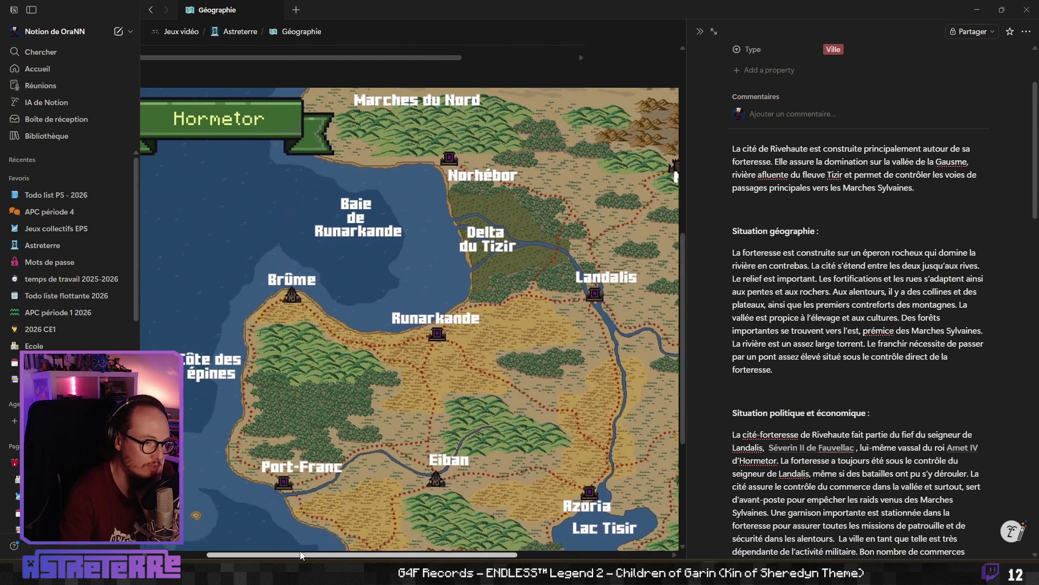
{"action": "scroll", "coordinate": [414, 477], "scroll_direction": "up", "scroll_amount": 10}
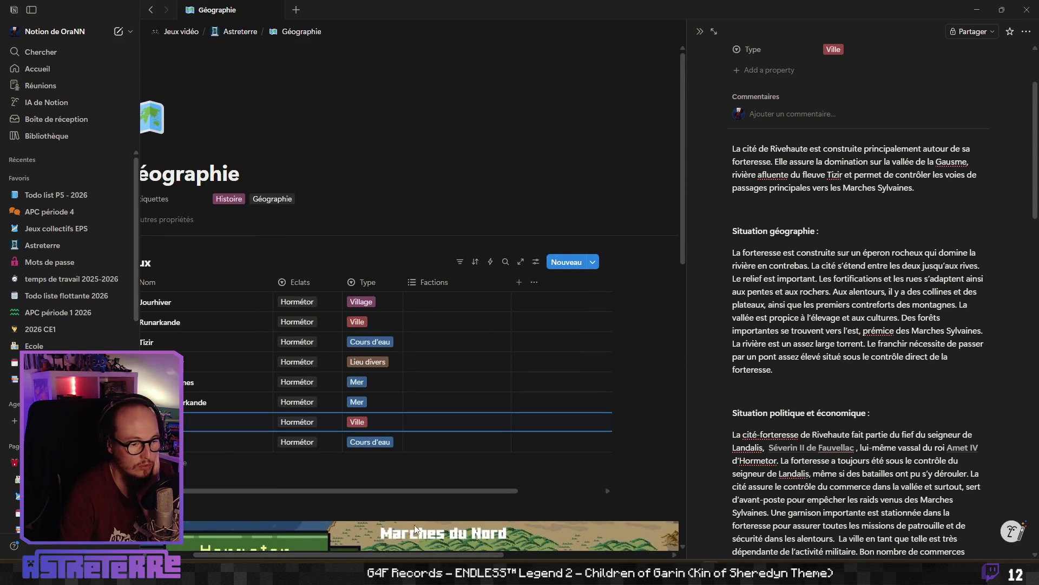
{"action": "scroll", "coordinate": [398, 545], "scroll_direction": "left", "scroll_amount": 3}
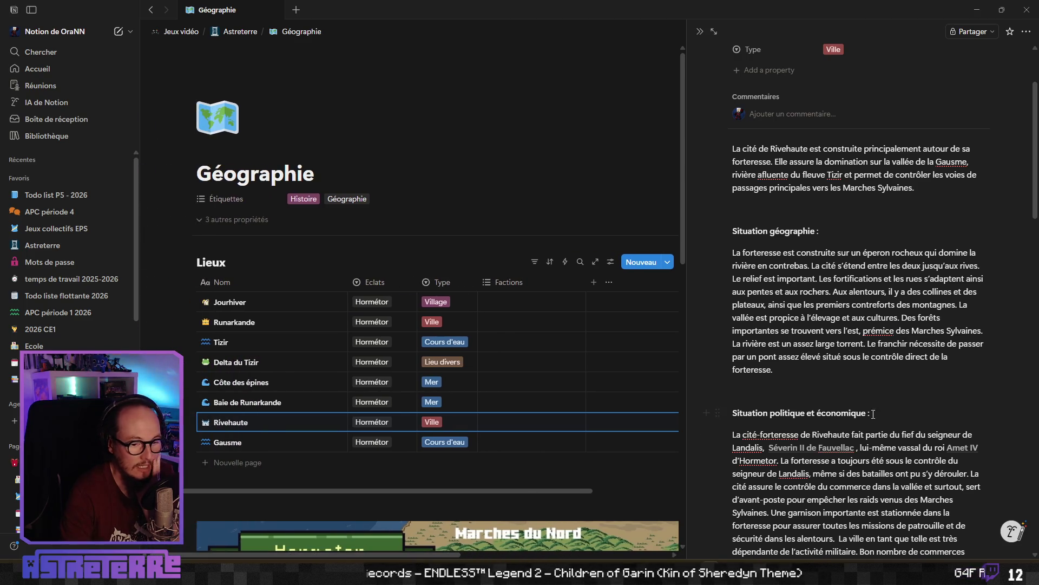
{"action": "scroll", "coordinate": [873, 414], "scroll_direction": "down", "scroll_amount": 4}
{"action": "scroll", "coordinate": [833, 407], "scroll_direction": "up", "scroll_amount": 3}
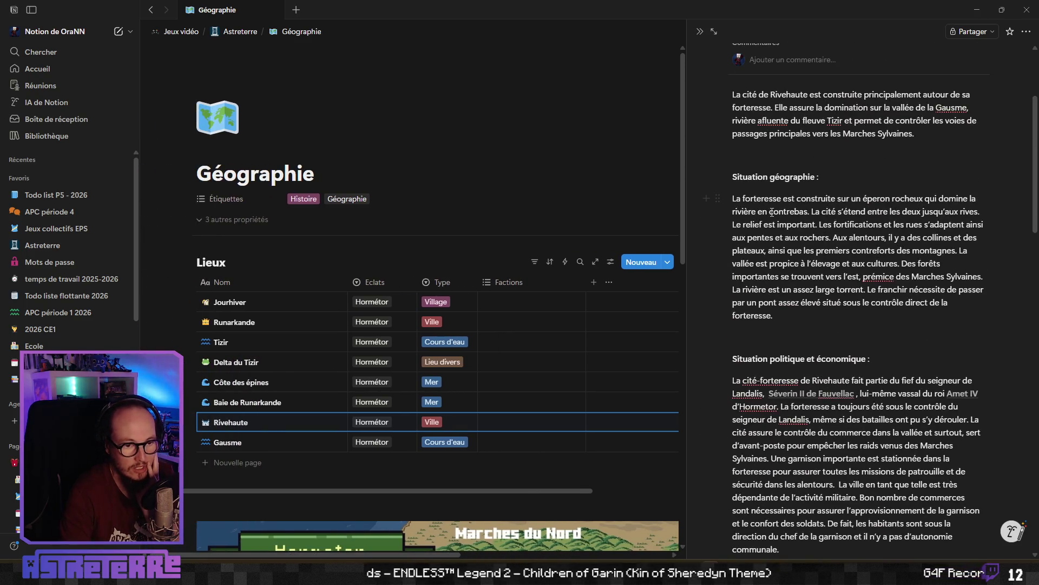
{"action": "scroll", "coordinate": [869, 306], "scroll_direction": "down", "scroll_amount": 3}
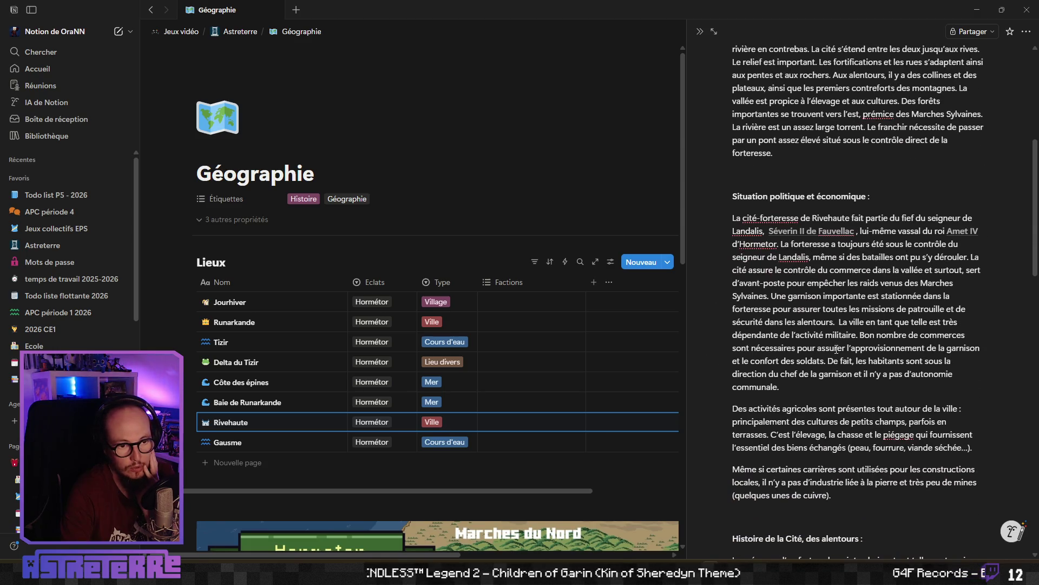
{"action": "scroll", "coordinate": [836, 349], "scroll_direction": "down", "scroll_amount": 9}
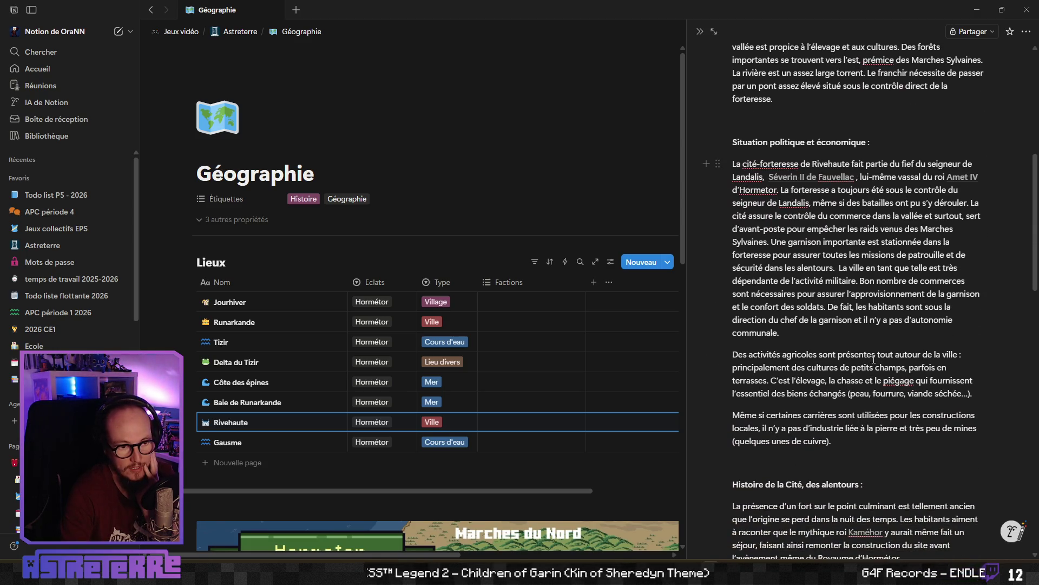
{"action": "scroll", "coordinate": [844, 381], "scroll_direction": "down", "scroll_amount": 7}
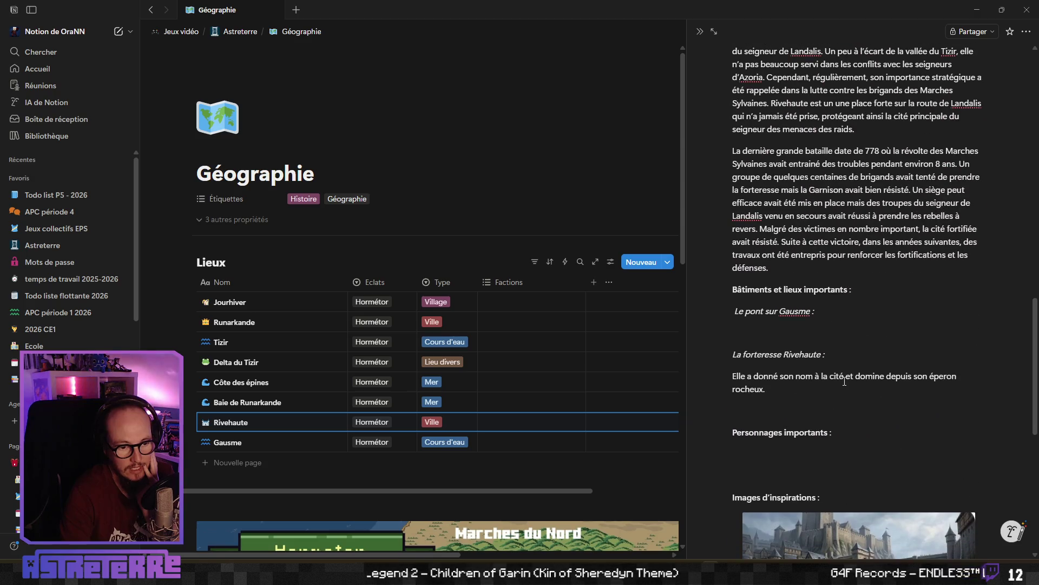
{"action": "scroll", "coordinate": [868, 361], "scroll_direction": "down", "scroll_amount": 3}
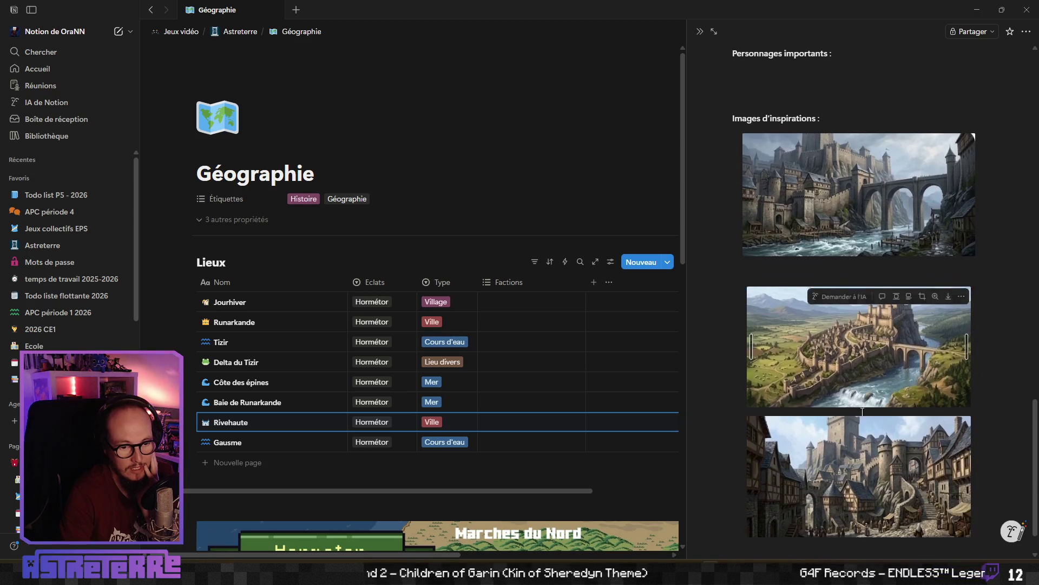
{"action": "scroll", "coordinate": [1002, 275], "scroll_direction": "up", "scroll_amount": 1}
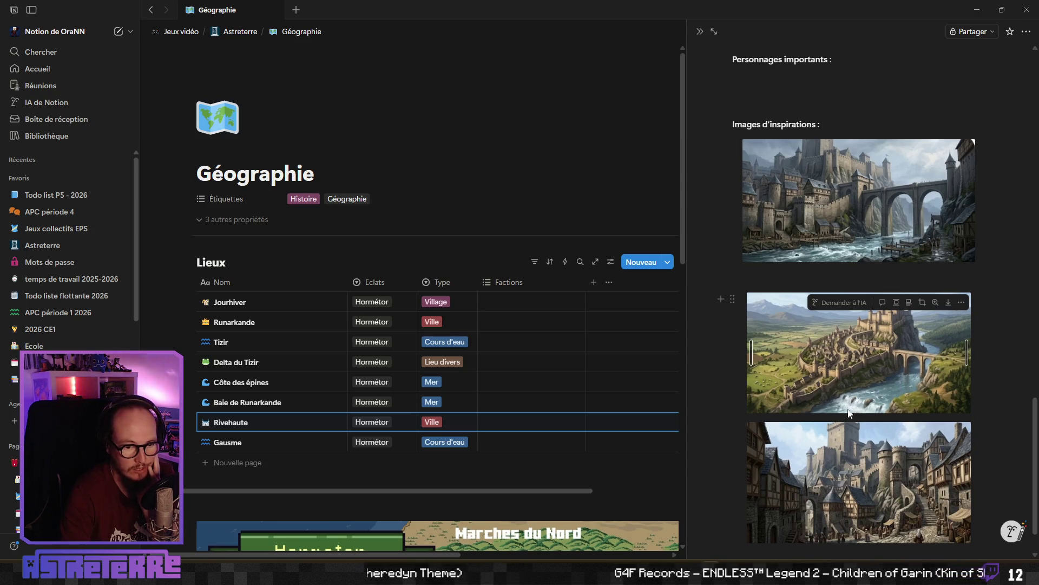
{"action": "scroll", "coordinate": [848, 413], "scroll_direction": "down", "scroll_amount": 2}
{"action": "scroll", "coordinate": [834, 325], "scroll_direction": "up", "scroll_amount": 3}
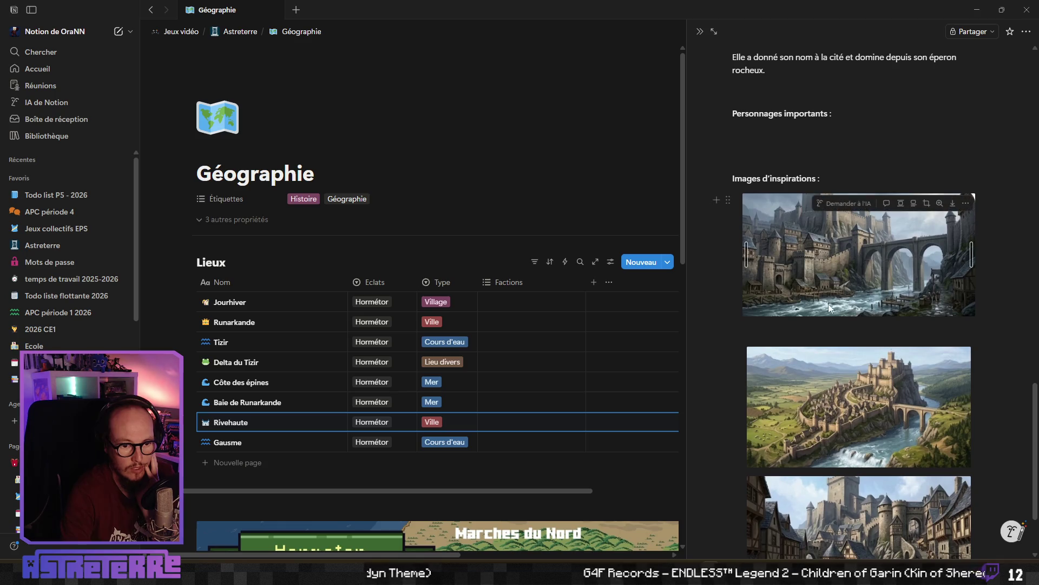
{"action": "scroll", "coordinate": [888, 311], "scroll_direction": "up", "scroll_amount": 1}
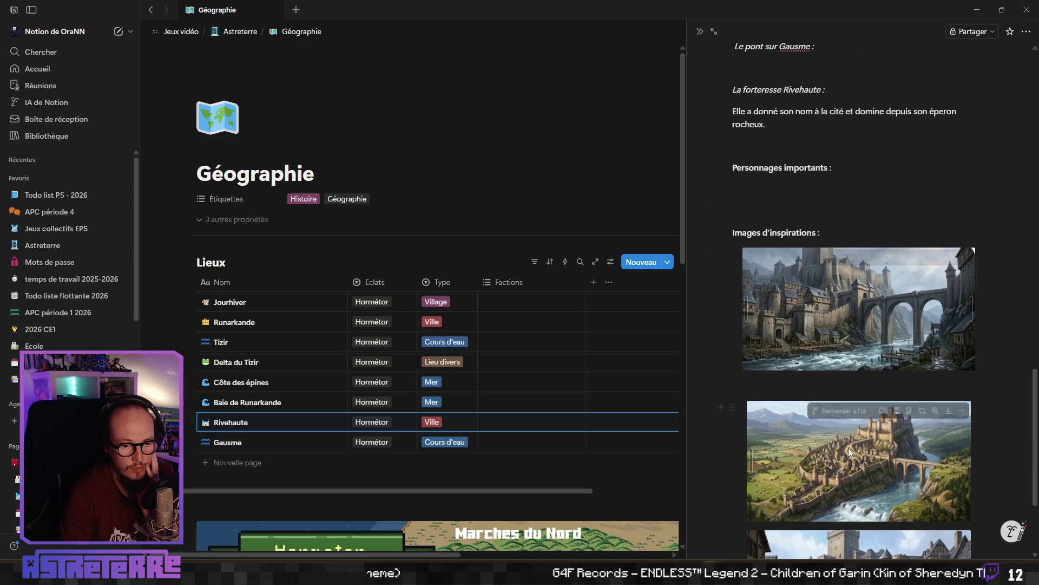
{"action": "scroll", "coordinate": [866, 336], "scroll_direction": "down", "scroll_amount": 3}
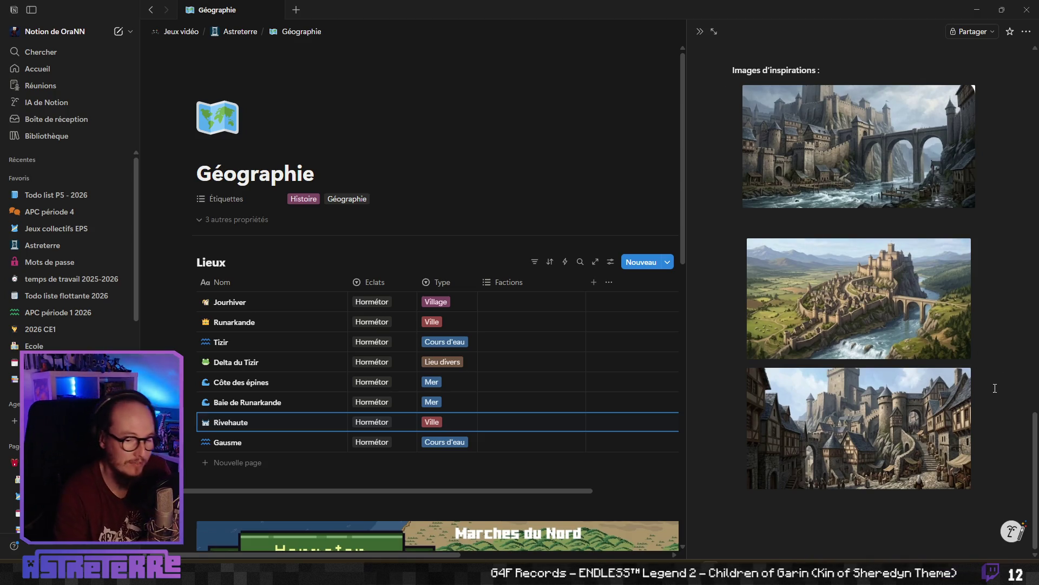
Correct 'aflüente' to 'affluente' in Rivehaute's opening paragraph using the spelling suggestion.
{"action": "scroll", "coordinate": [1005, 388], "scroll_direction": "up", "scroll_amount": 1}
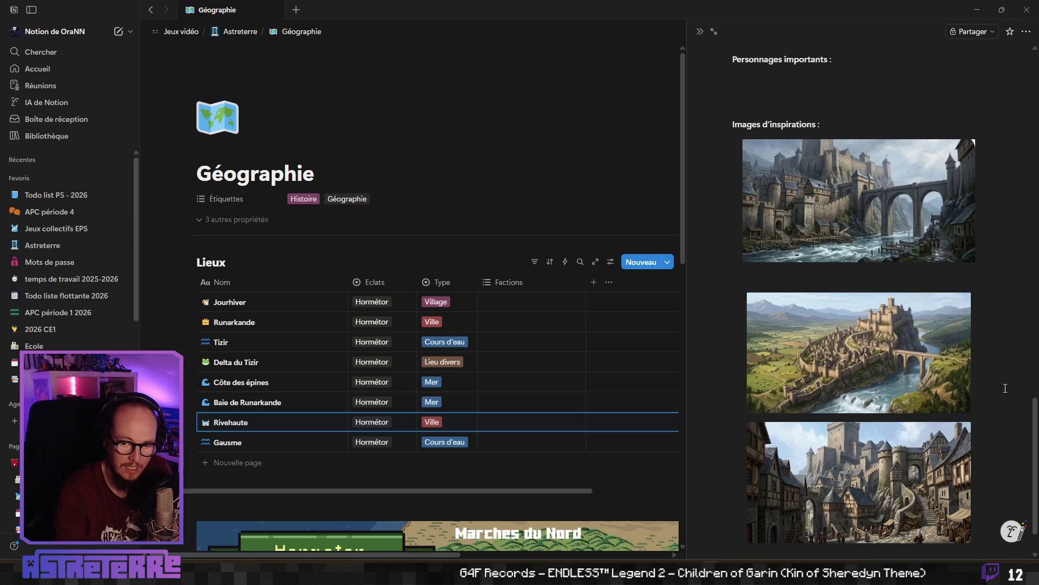
{"action": "scroll", "coordinate": [1006, 388], "scroll_direction": "down", "scroll_amount": 1}
{"action": "scroll", "coordinate": [1004, 390], "scroll_direction": "up", "scroll_amount": 3}
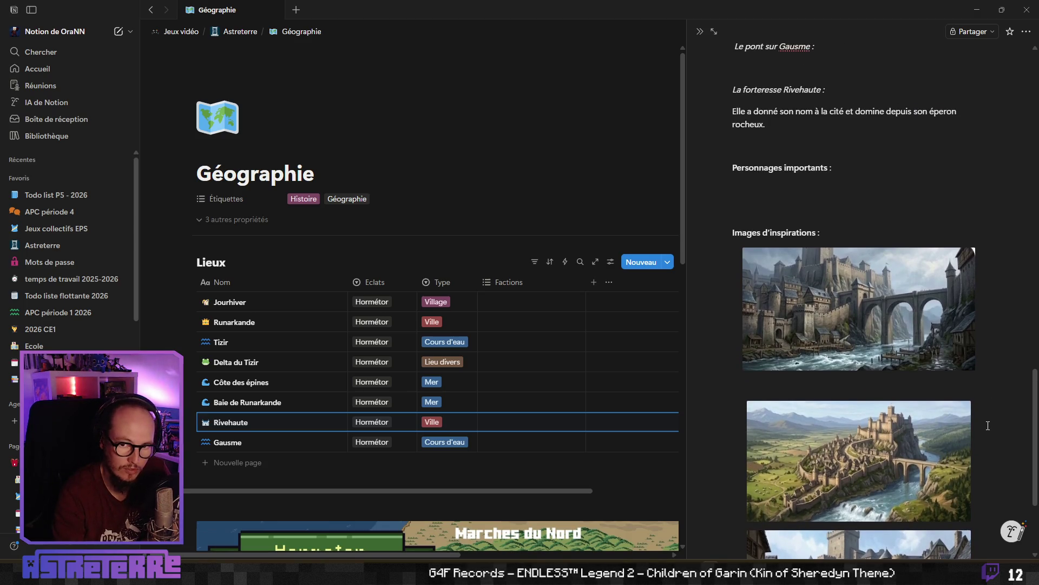
{"action": "scroll", "coordinate": [991, 396], "scroll_direction": "down", "scroll_amount": 2}
{"action": "scroll", "coordinate": [990, 398], "scroll_direction": "up", "scroll_amount": 15}
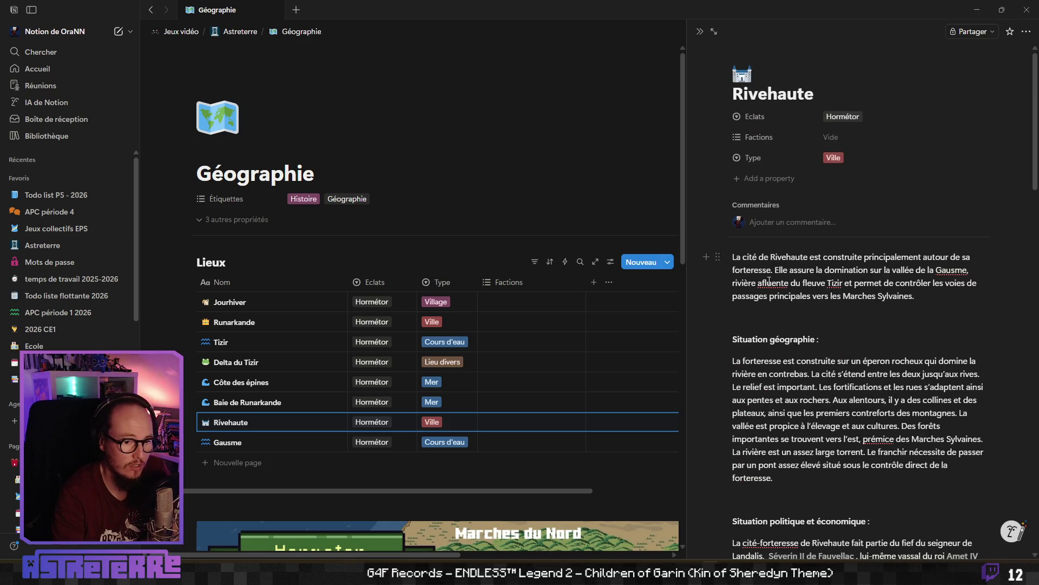
{"action": "right_click", "coordinate": [773, 283]}
{"action": "left_click", "coordinate": [815, 301]}
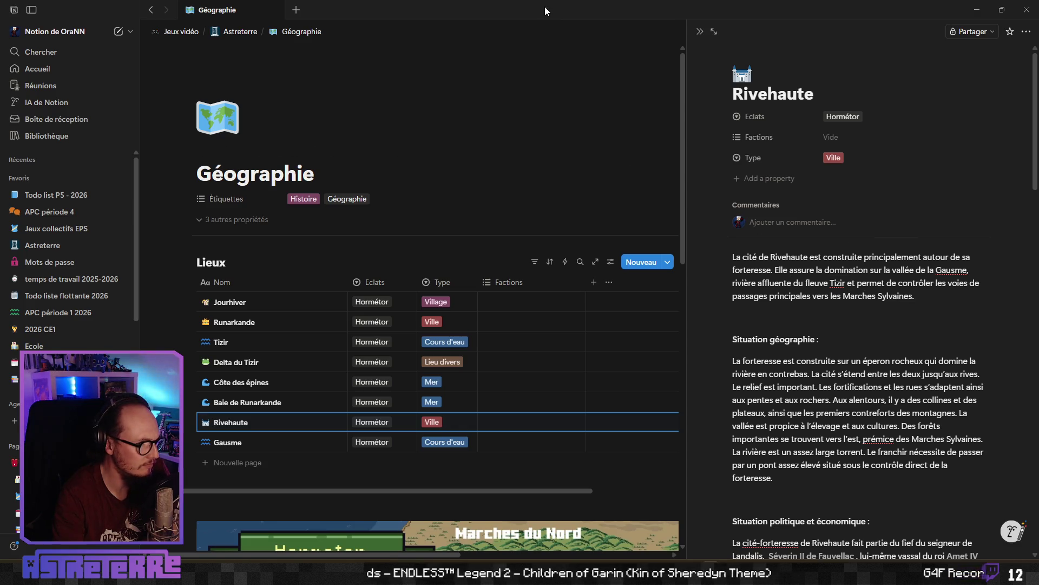
Switch to the Astreterre debug game and toggle the arrow dispenser's range overlay on, then off.
{"action": "key", "text": "alt+Tab"}
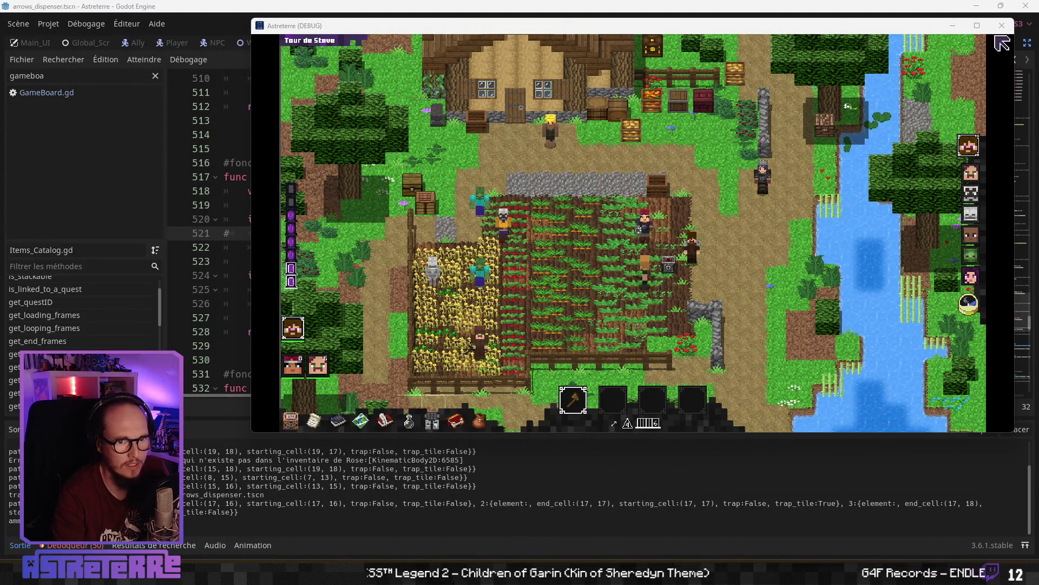
{"action": "mouse_move", "coordinate": [981, 111]}
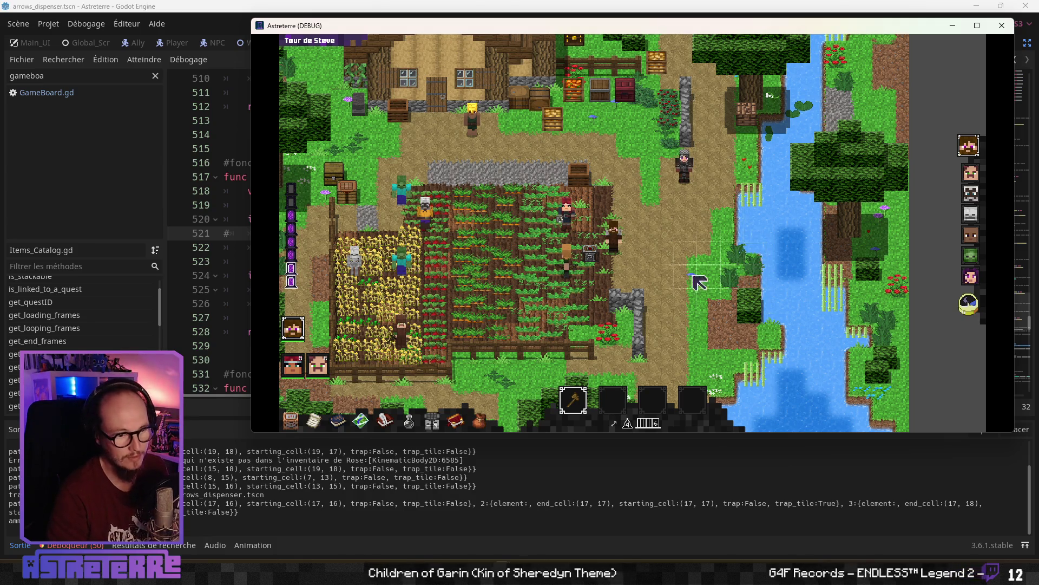
{"action": "key", "text": "alt"}
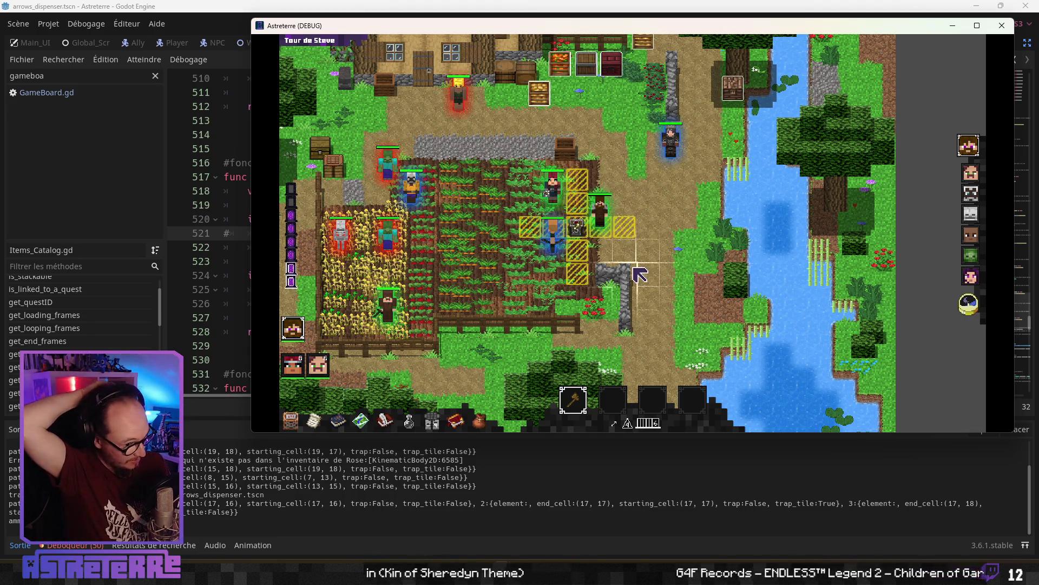
{"action": "key", "text": "alt"}
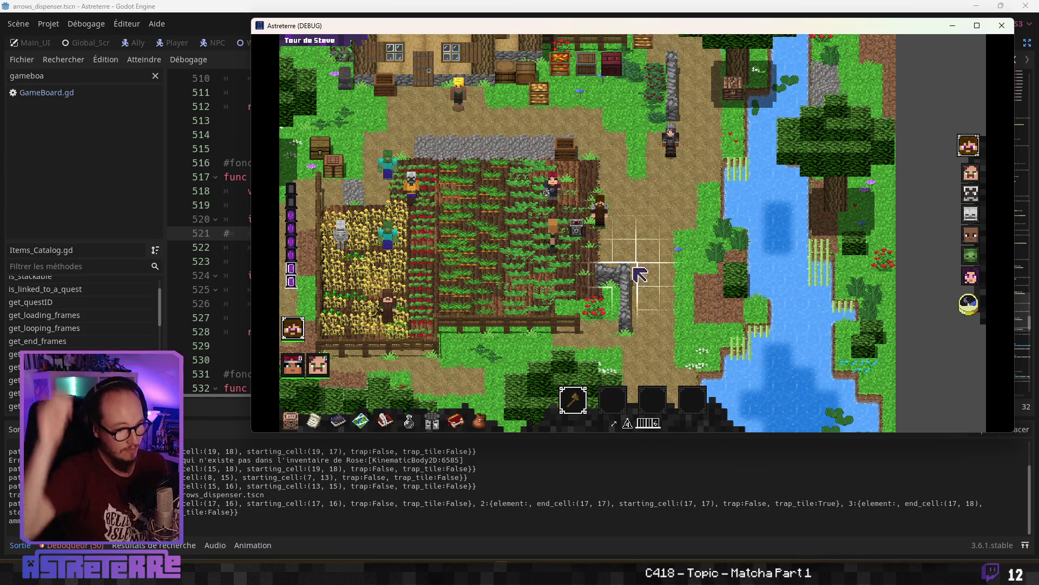